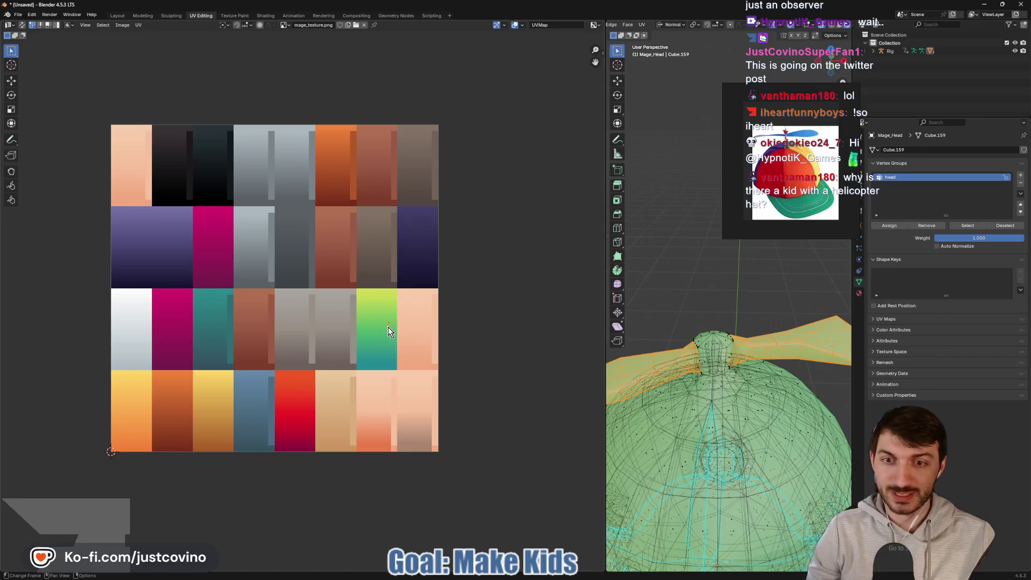
Step: Cancel the blade UV move and select the propeller's apex vertex
key(g)
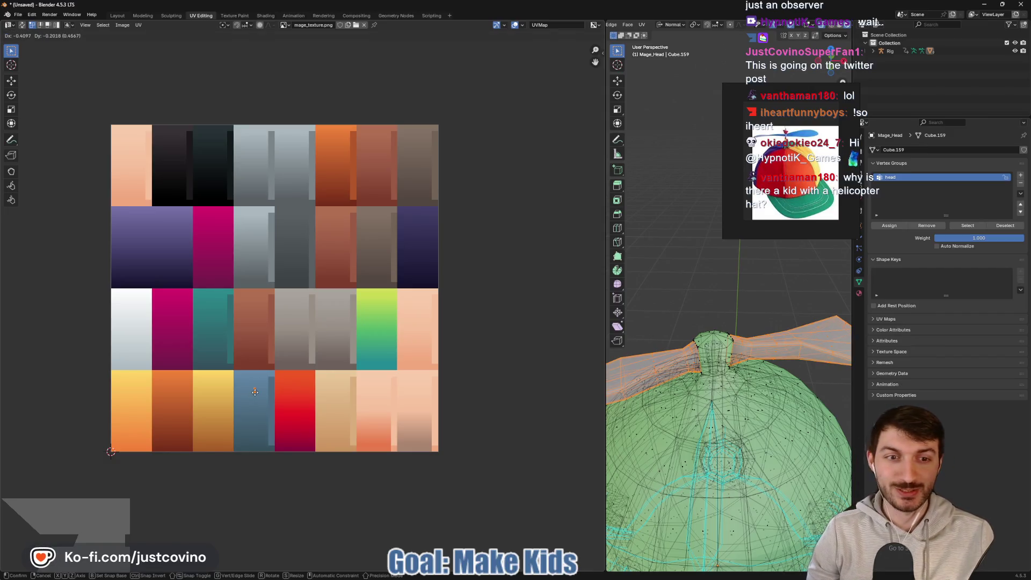
click(256, 390)
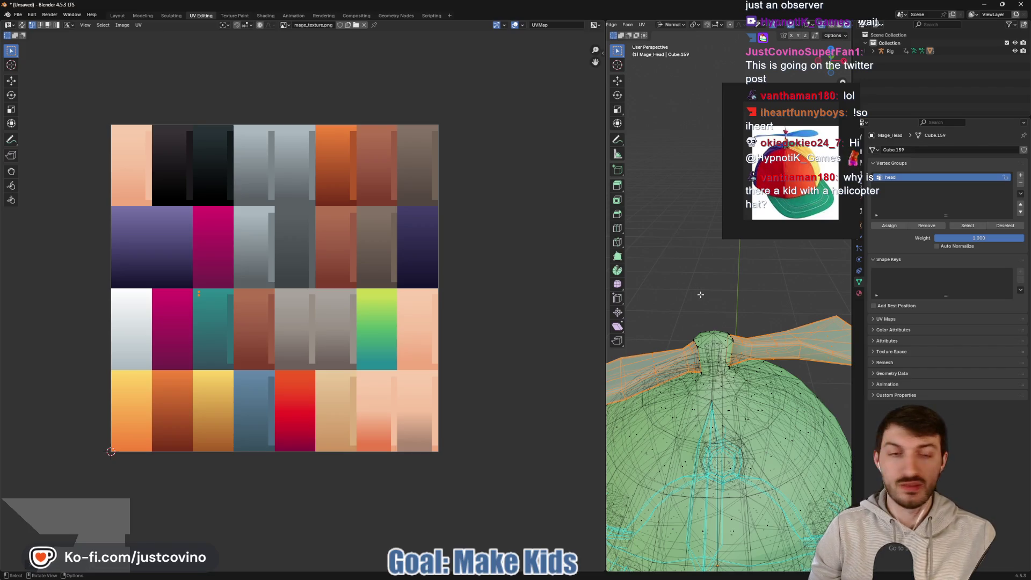
middle_drag(701, 294, 684, 202)
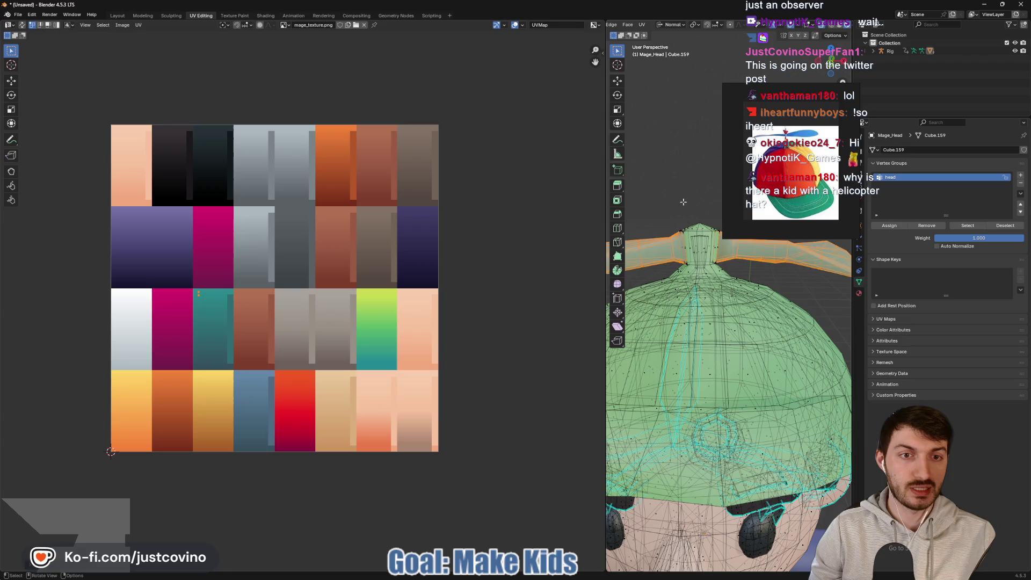
click(682, 220)
Step: Box-select the top of the propeller stem, then look down on the beanie
key(b)
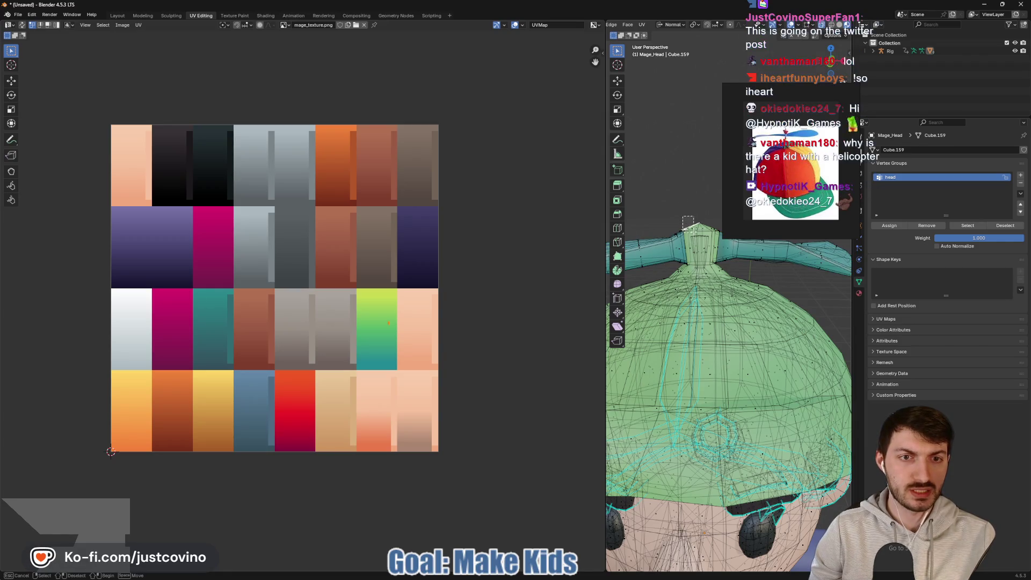
drag(706, 236, 716, 262)
middle_drag(721, 274, 727, 293)
middle_drag(713, 372, 801, 196)
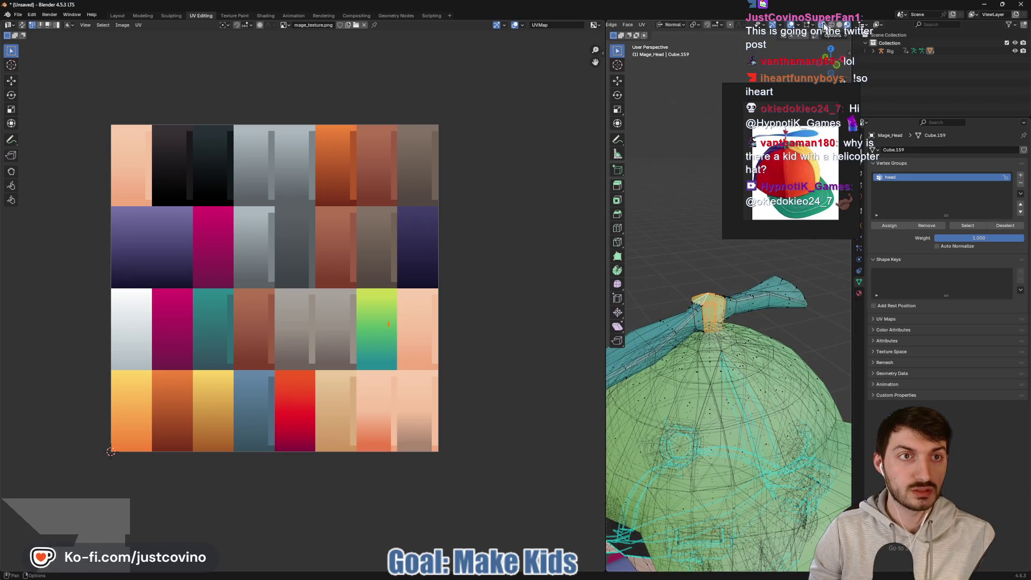
Step: Switch off X-ray for solid shading and select the hub's large front face
key(alt+z)
mouse_move(750, 231)
middle_down()
mouse_move(716, 306)
mouse_move(731, 317)
middle_up()
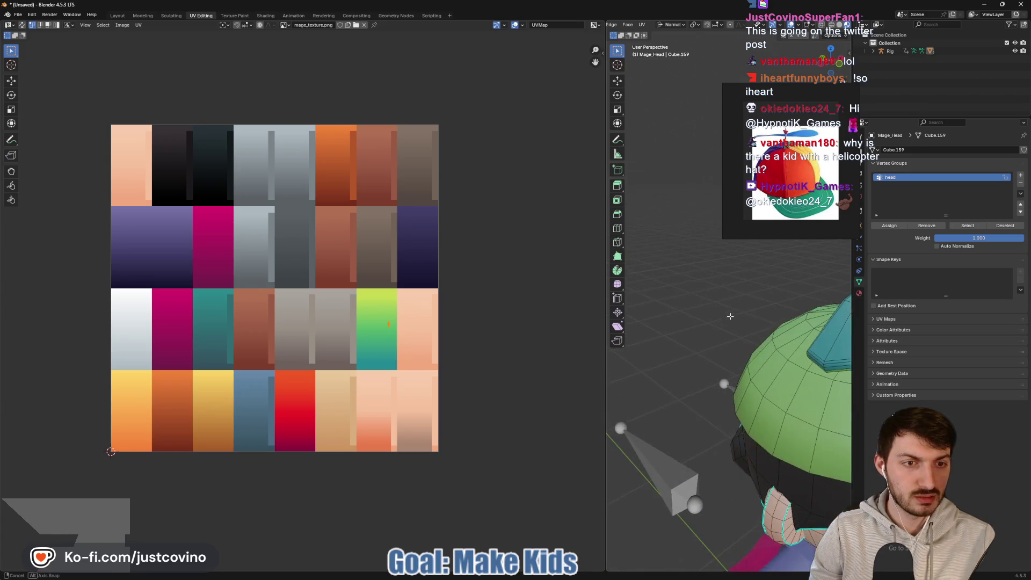
mouse_move(787, 272)
middle_down()
mouse_move(698, 323)
mouse_move(787, 313)
mouse_move(731, 334)
middle_up()
scroll(801, 304, up, 3)
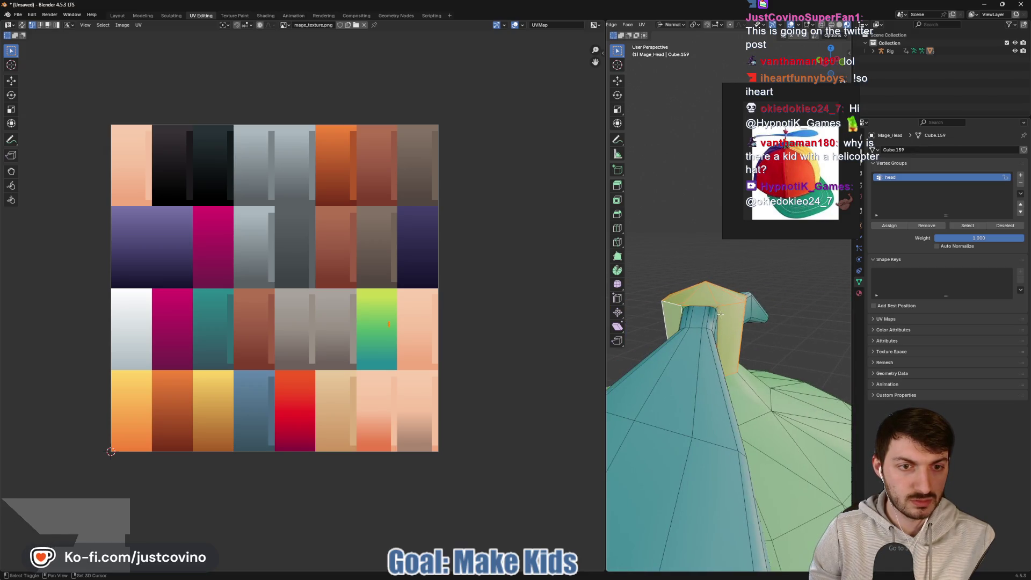
scroll(720, 314, up, 2)
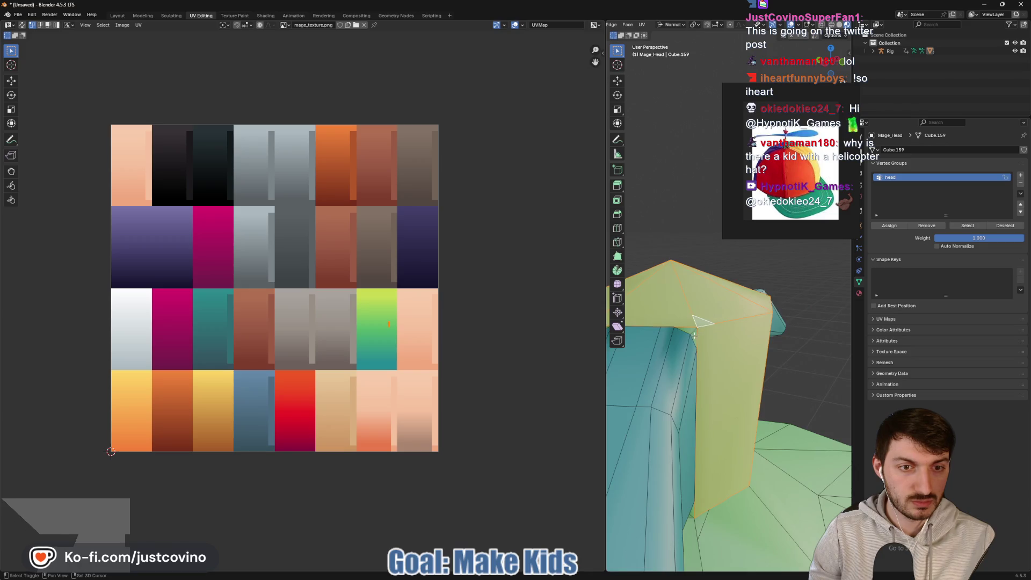
shift+click(696, 338)
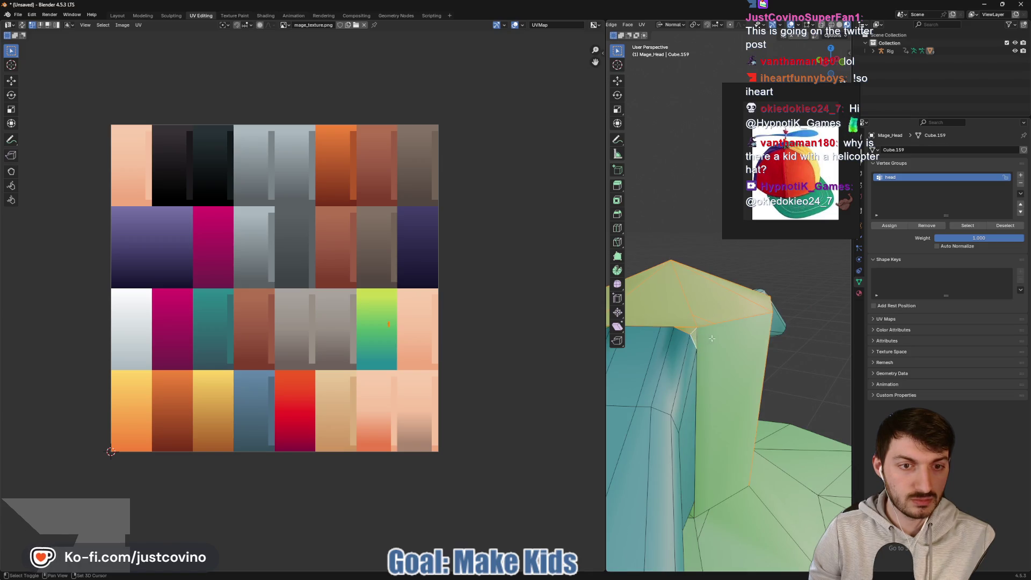
shift+click(695, 339)
Step: Add the remaining hub faces to the selection, checking it from several angles
middle_drag(695, 339, 688, 344)
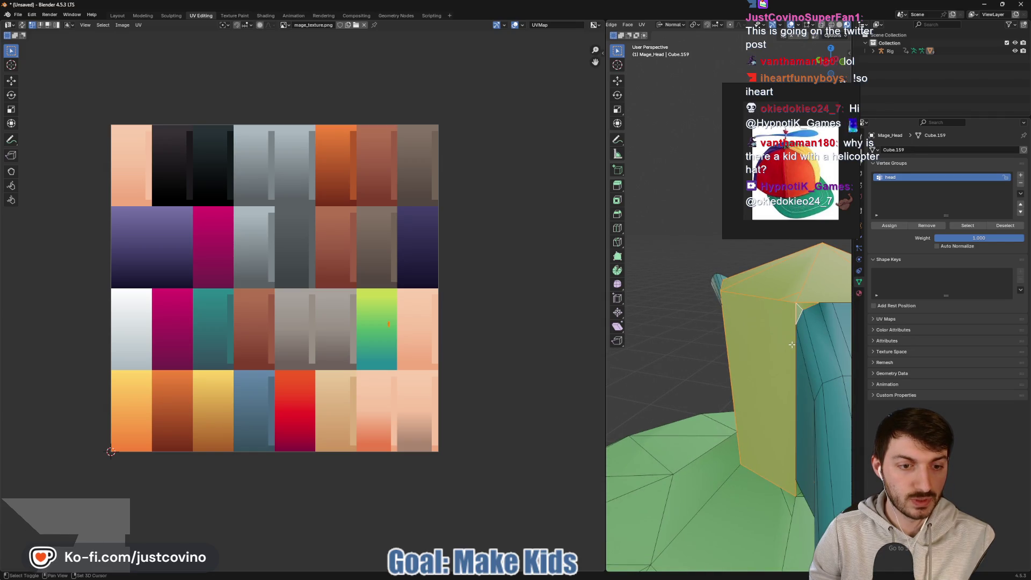
scroll(792, 345, up, 5)
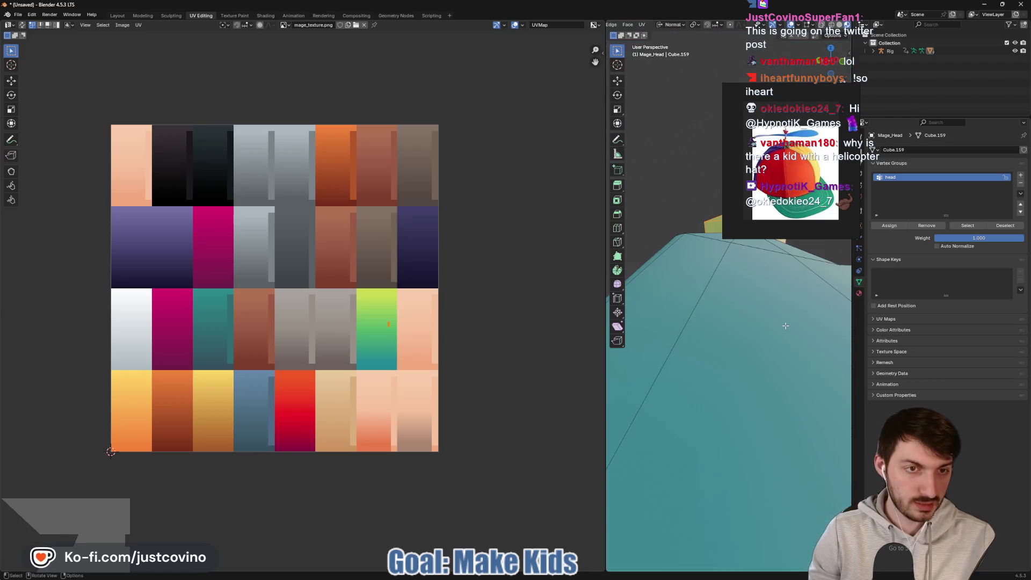
scroll(788, 323, down, 3)
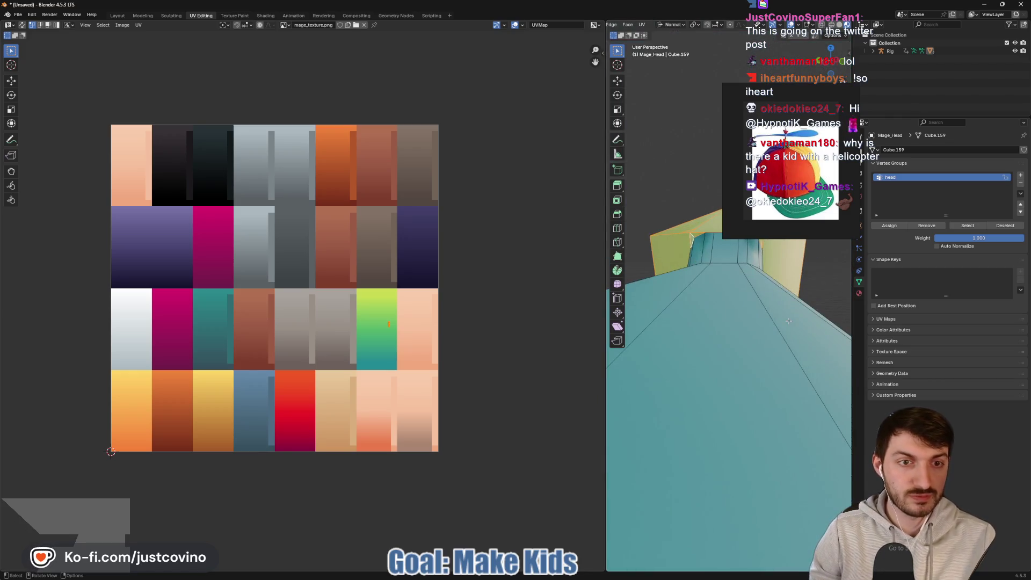
middle_drag(723, 289, 737, 268)
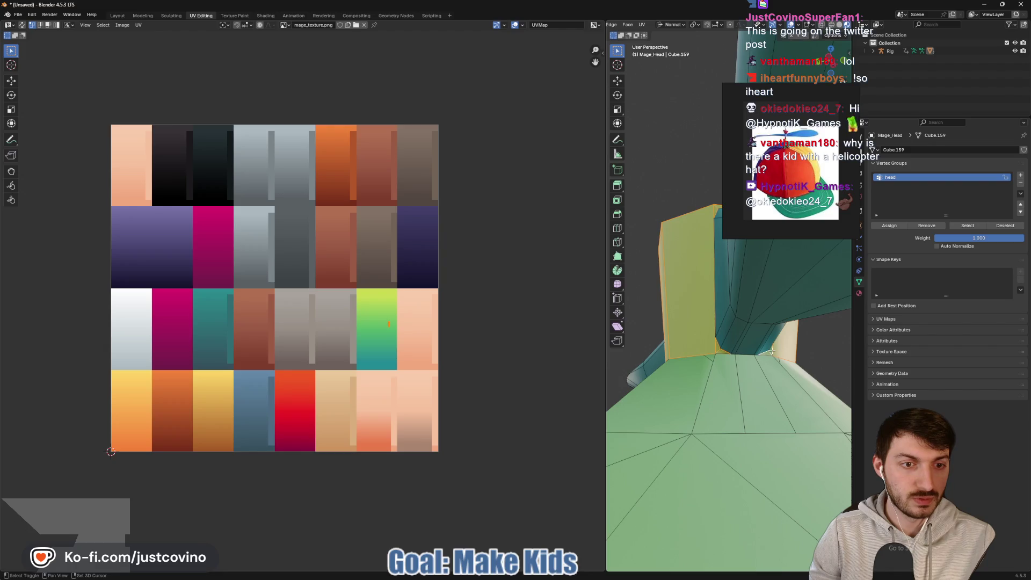
middle_drag(808, 342, 618, 343)
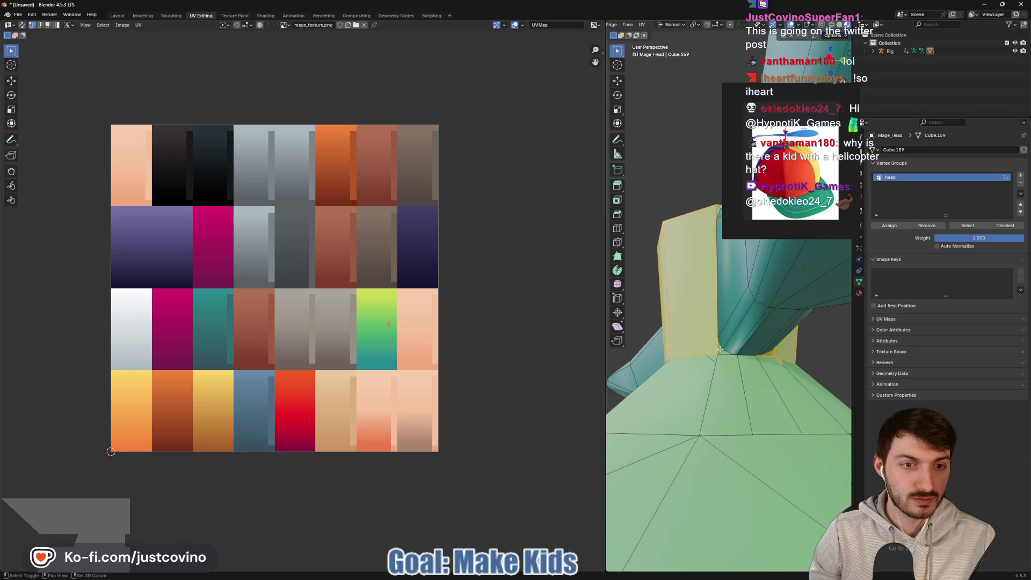
middle_drag(745, 354, 759, 388)
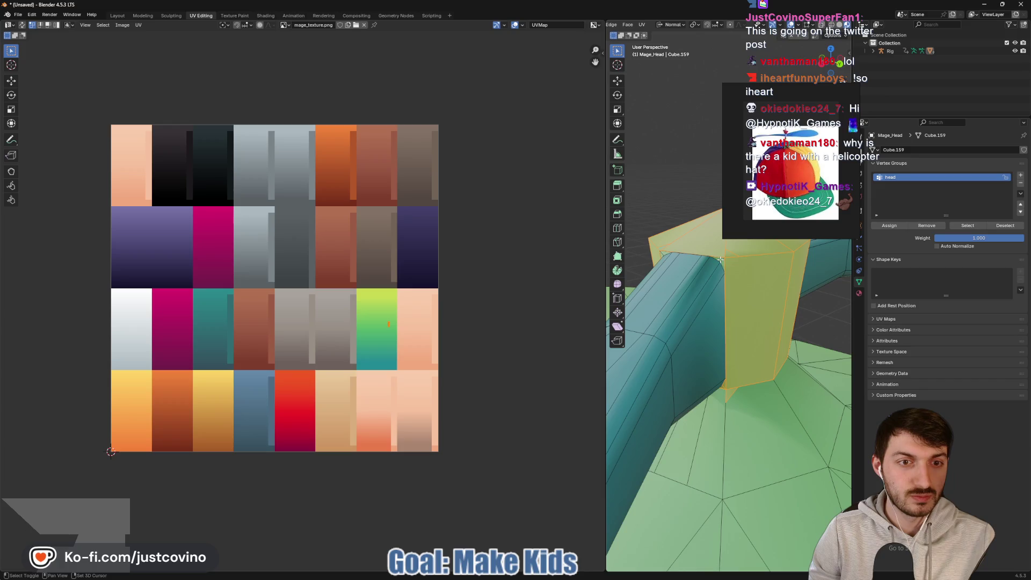
mouse_move(724, 265)
middle_down()
mouse_move(699, 278)
mouse_move(695, 265)
middle_up()
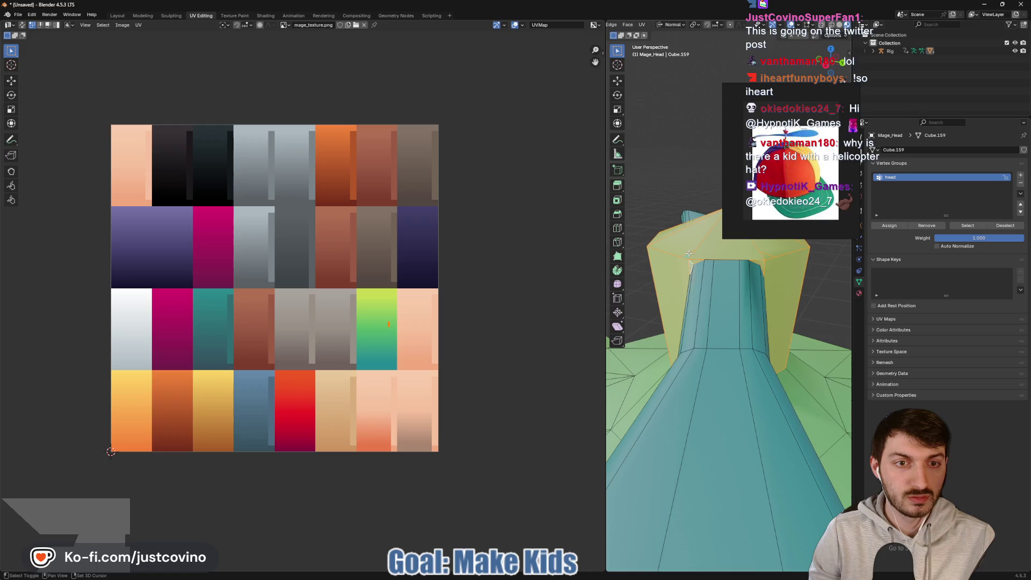
shift+click(688, 255)
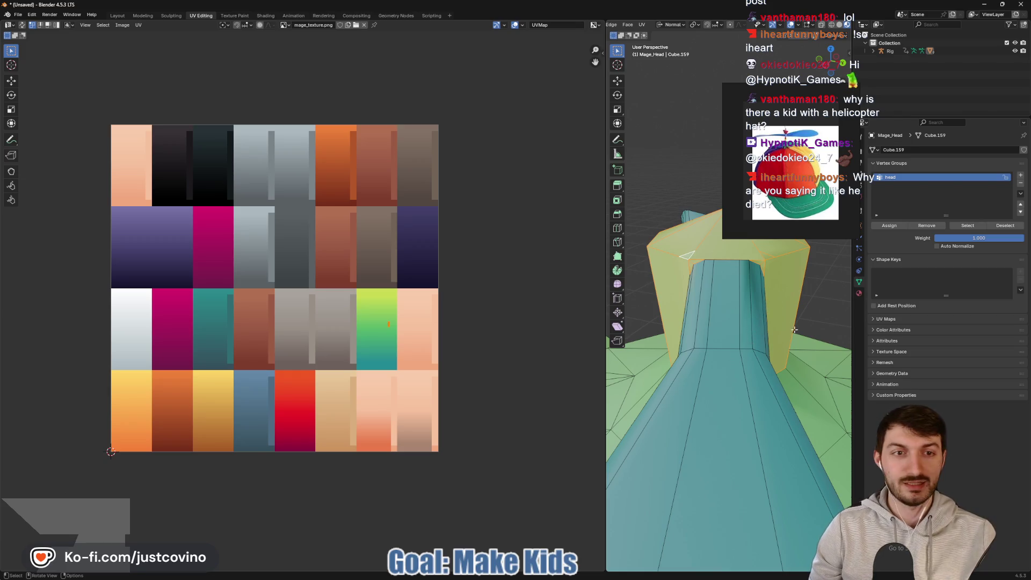
mouse_move(794, 329)
middle_down()
mouse_move(724, 363)
mouse_move(775, 343)
mouse_move(680, 343)
mouse_move(611, 360)
mouse_move(595, 349)
middle_up()
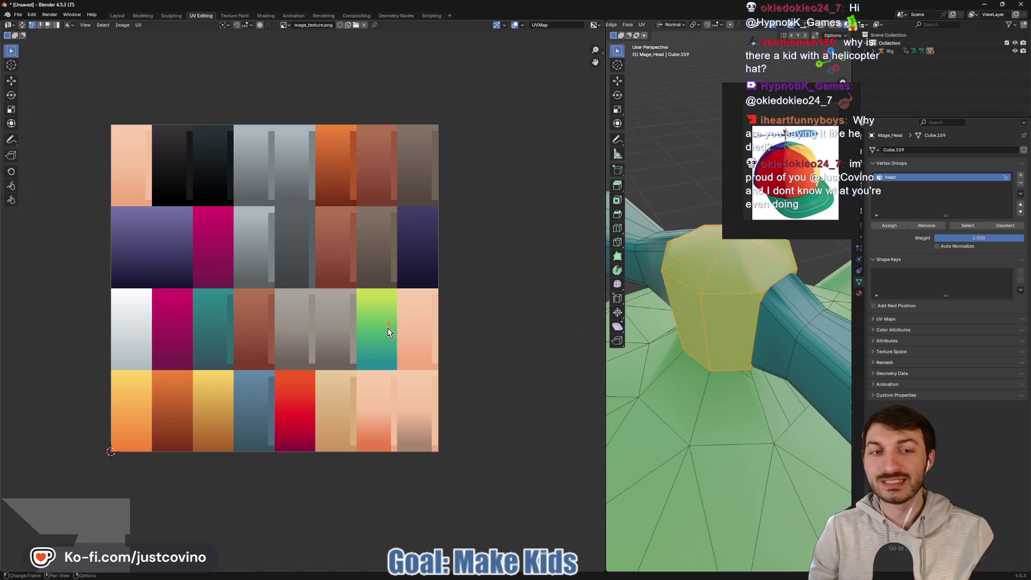
Step: Move the hub UVs onto the pale beige swatch and squash them vertically into a thin strip
key(g)
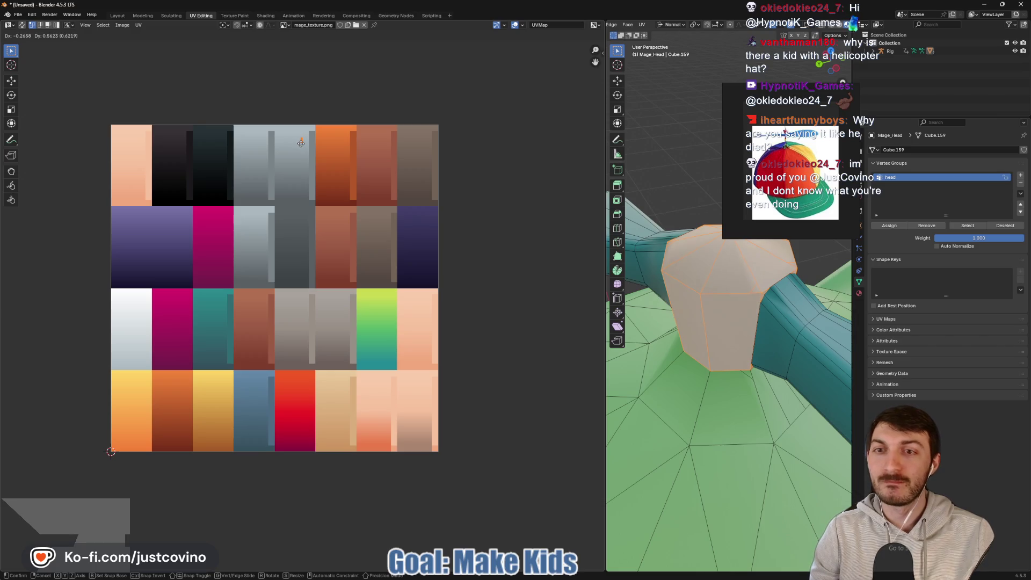
click(311, 143)
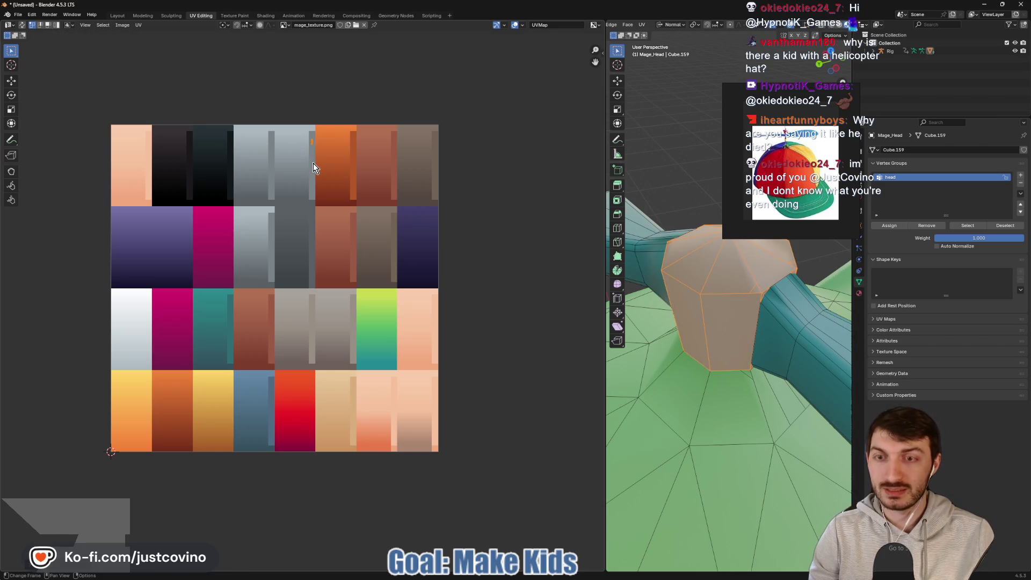
key(s)
key(y)
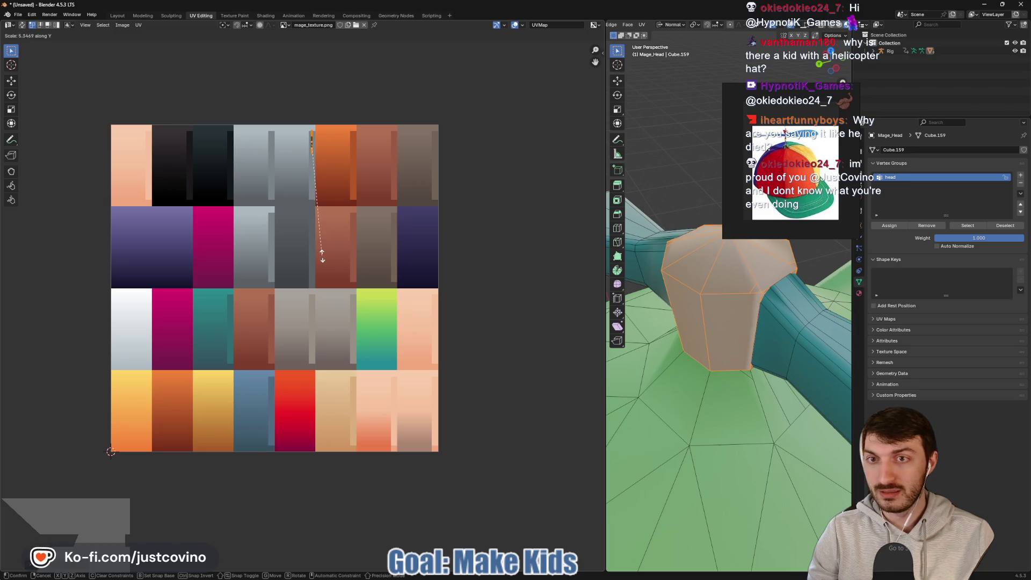
click(311, 153)
key(g)
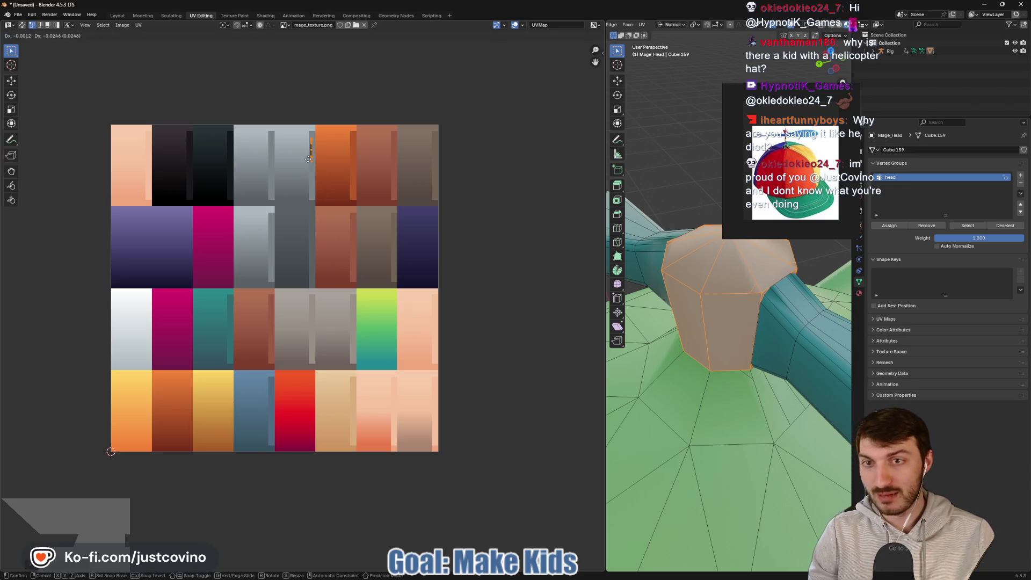
click(309, 193)
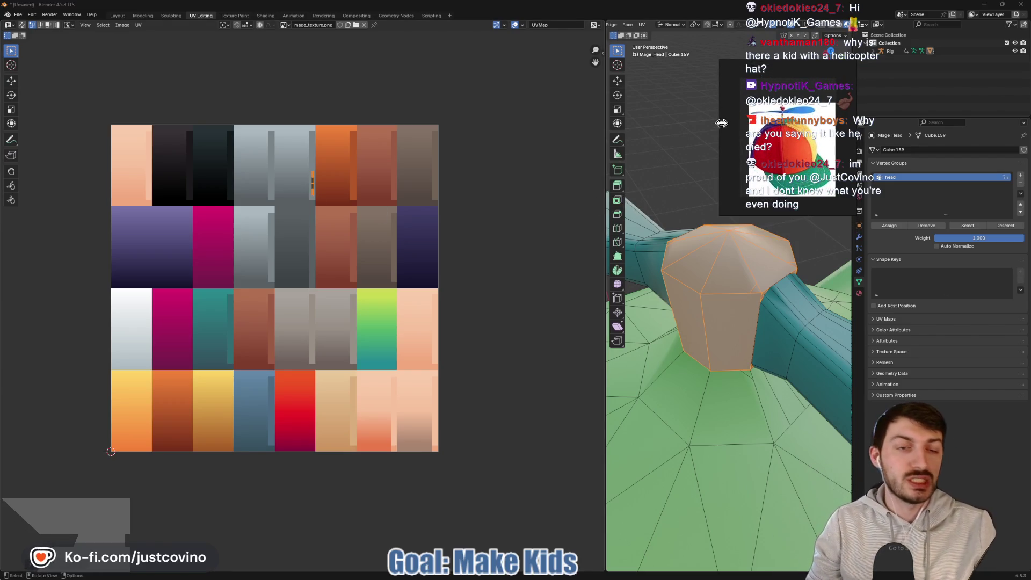
scroll(680, 164, down, 5)
mouse_move(697, 166)
middle_down()
mouse_move(722, 334)
mouse_move(751, 328)
mouse_move(740, 311)
middle_up()
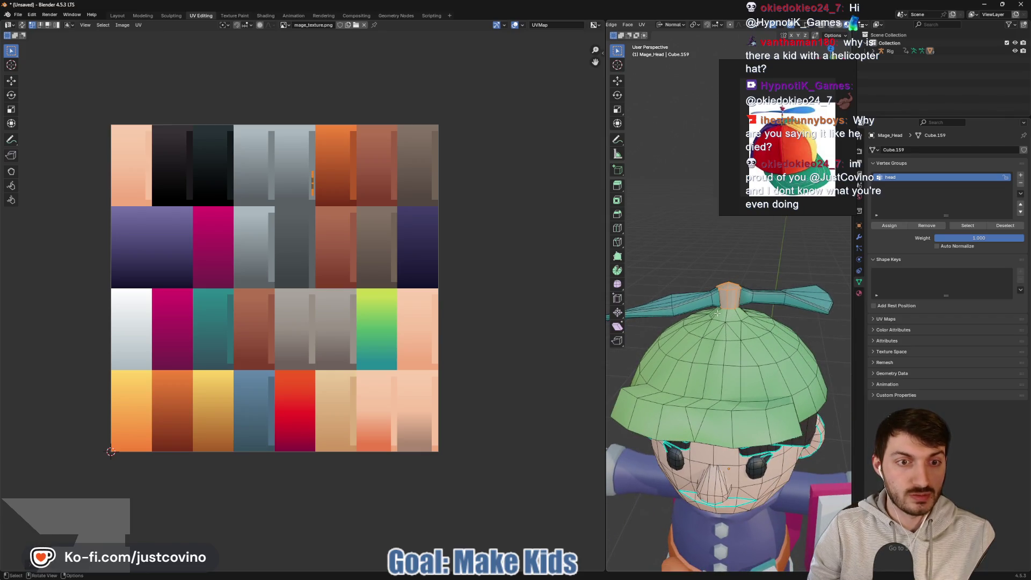
Step: Select the beanie faces beside the propeller base
click(718, 313)
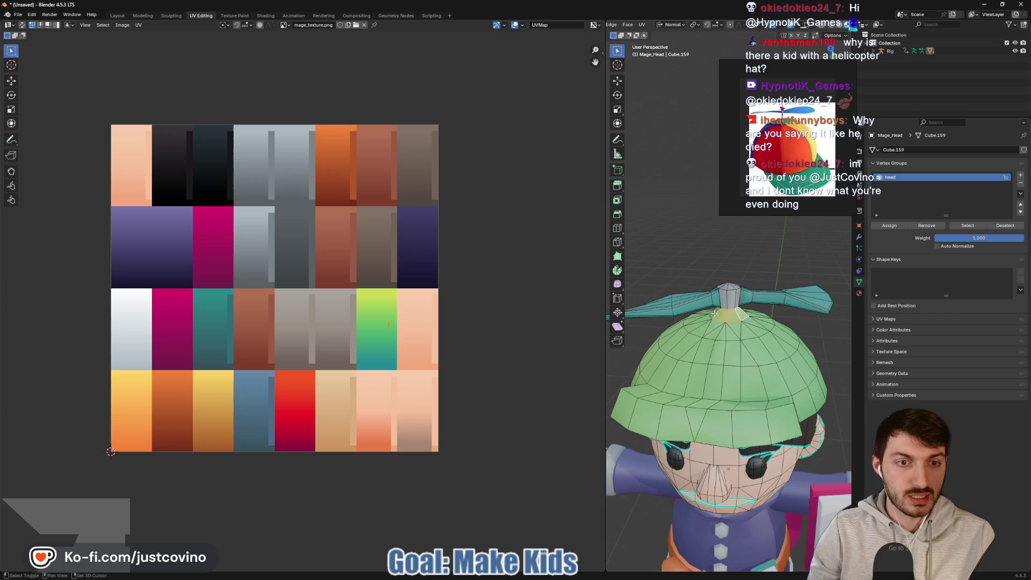
middle_drag(743, 314, 753, 331)
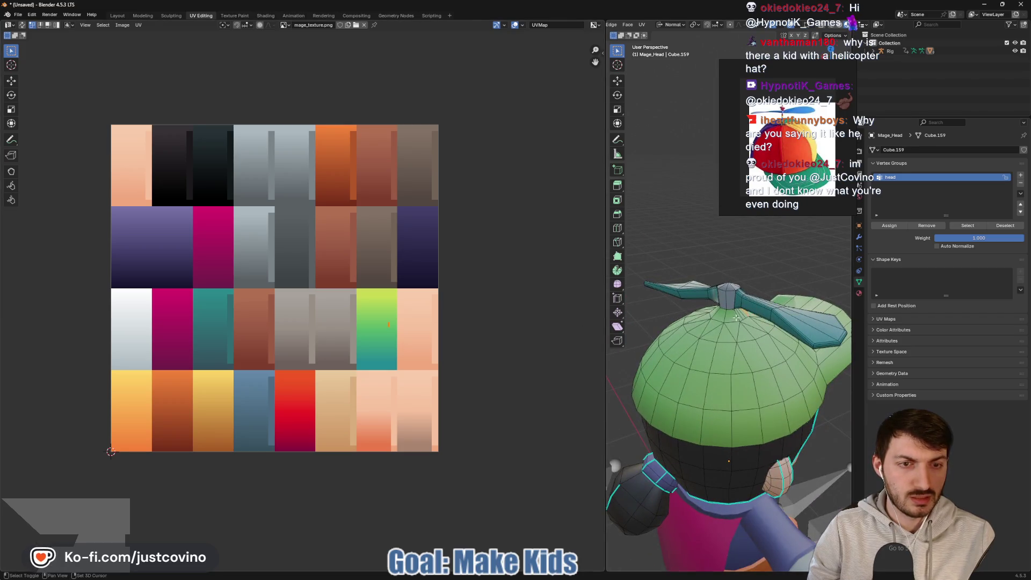
scroll(751, 334, up, 2)
shift+click(741, 325)
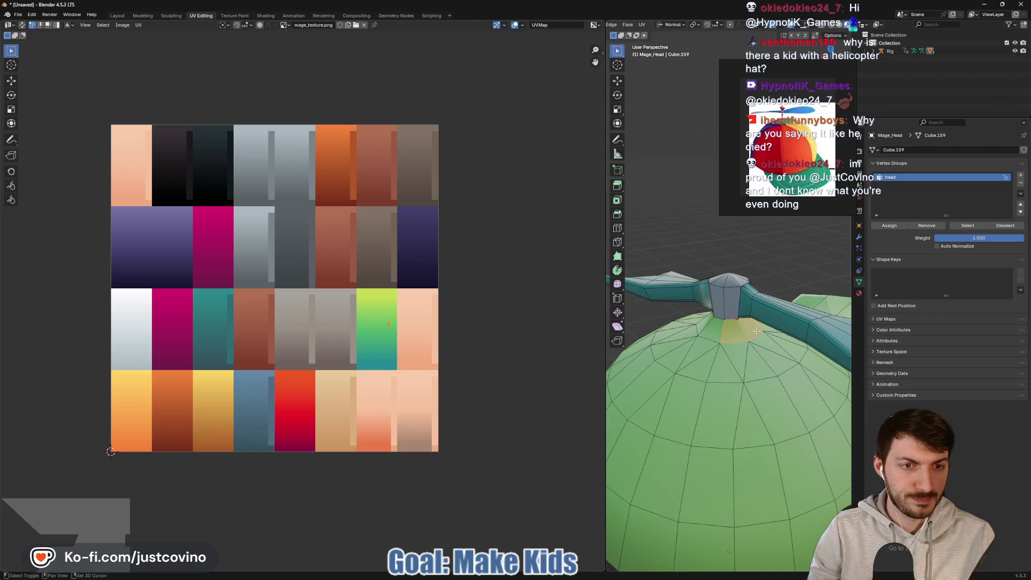
shift+click(714, 330)
shift+click(701, 325)
scroll(752, 357, up, 3)
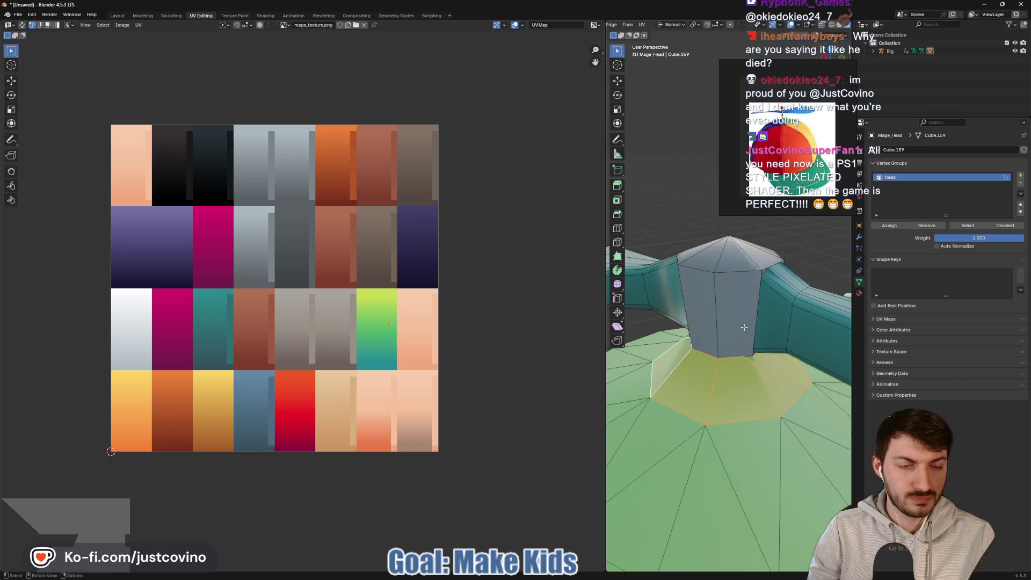
shift+click(752, 358)
middle_drag(752, 359, 720, 361)
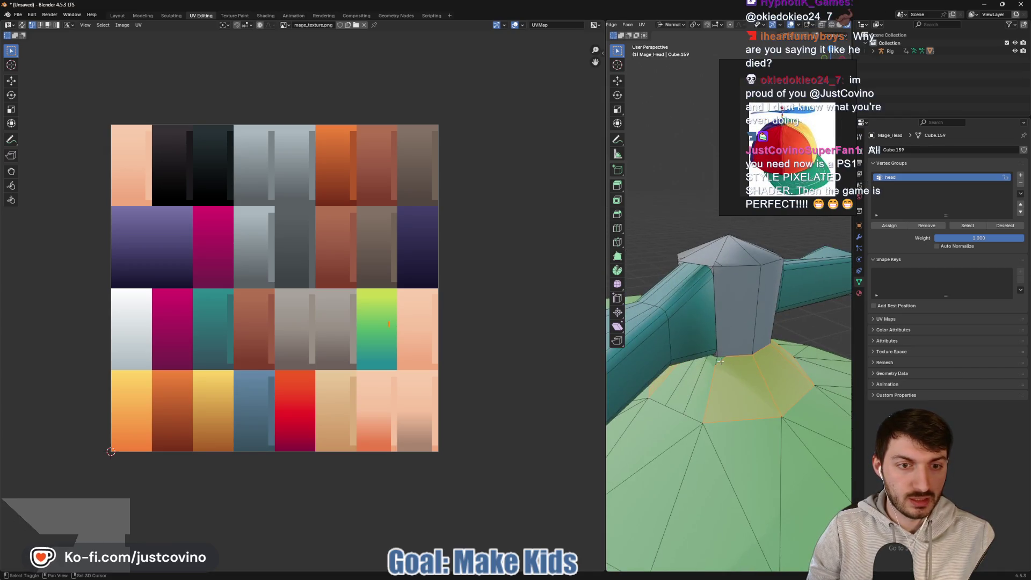
Step: Complete the ring of faces around the stem base, removing a stray face
shift+click(690, 384)
shift+click(695, 389)
shift+click(672, 383)
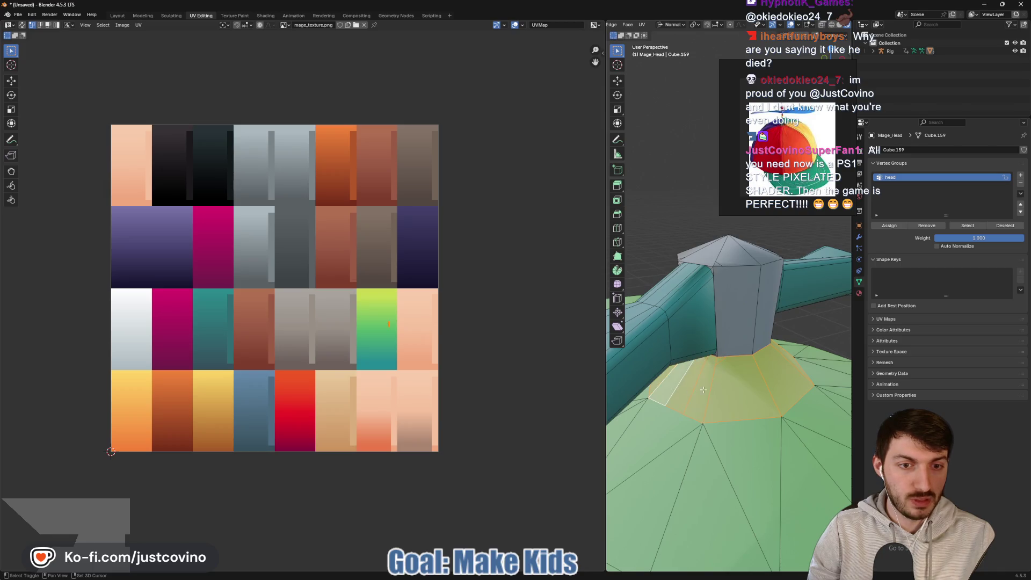
mouse_move(671, 382)
middle_down()
mouse_move(773, 389)
mouse_move(757, 366)
mouse_move(704, 355)
middle_up()
shift+click(747, 359)
shift+click(704, 356)
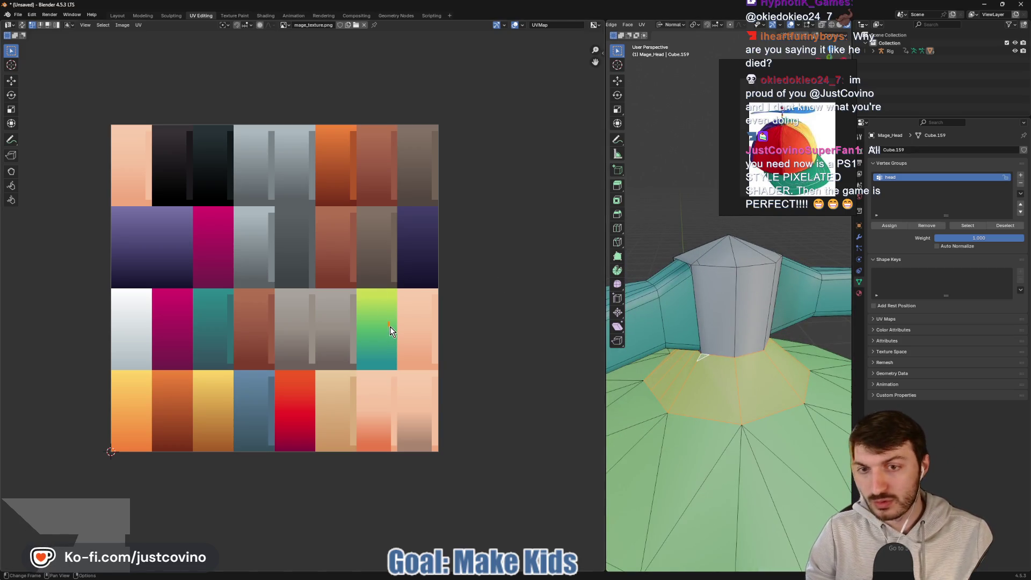
Step: Move the ring's UVs onto the tan-orange palette tile
key(g)
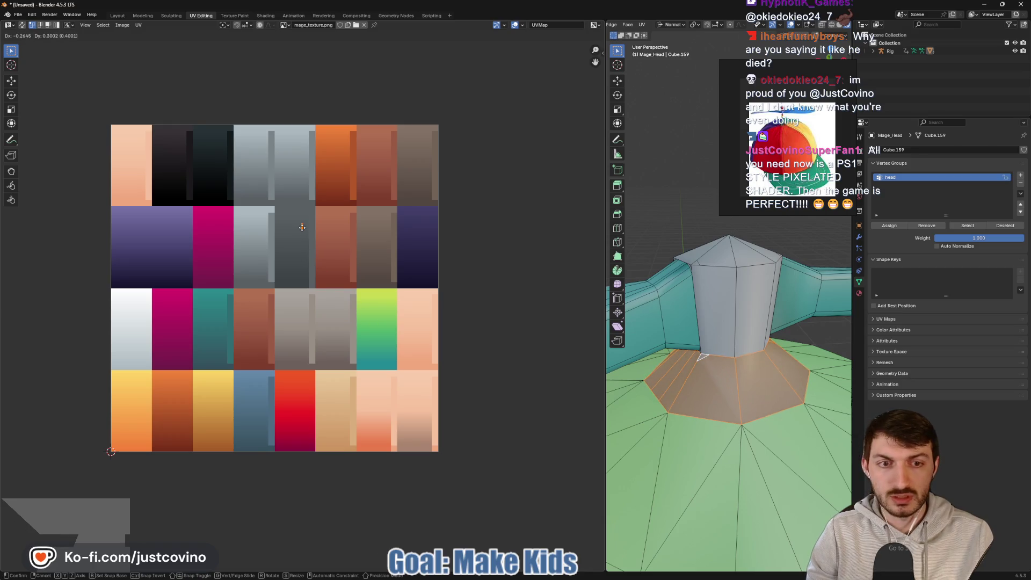
click(302, 225)
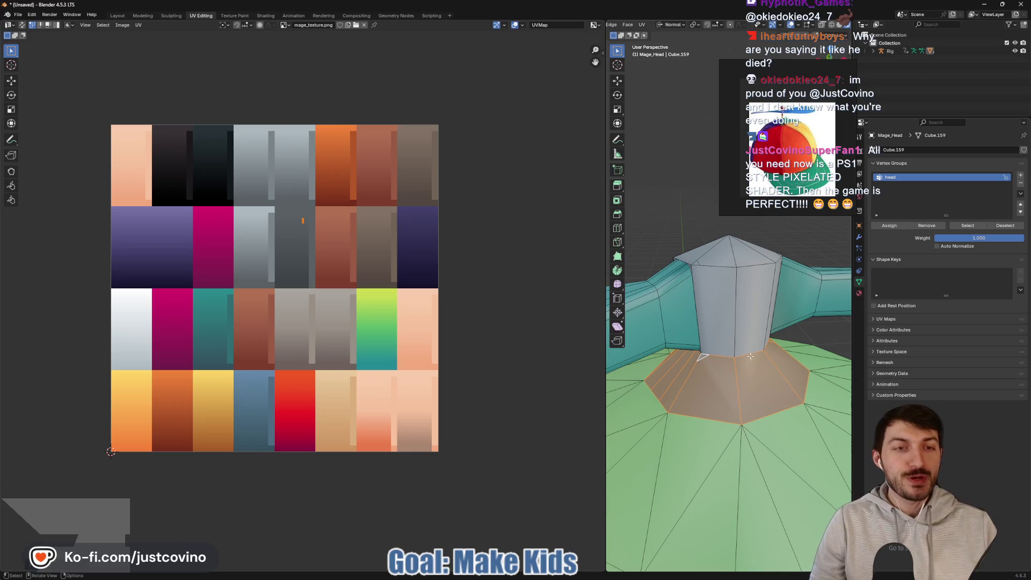
scroll(749, 355, down, 6)
middle_drag(737, 363, 744, 385)
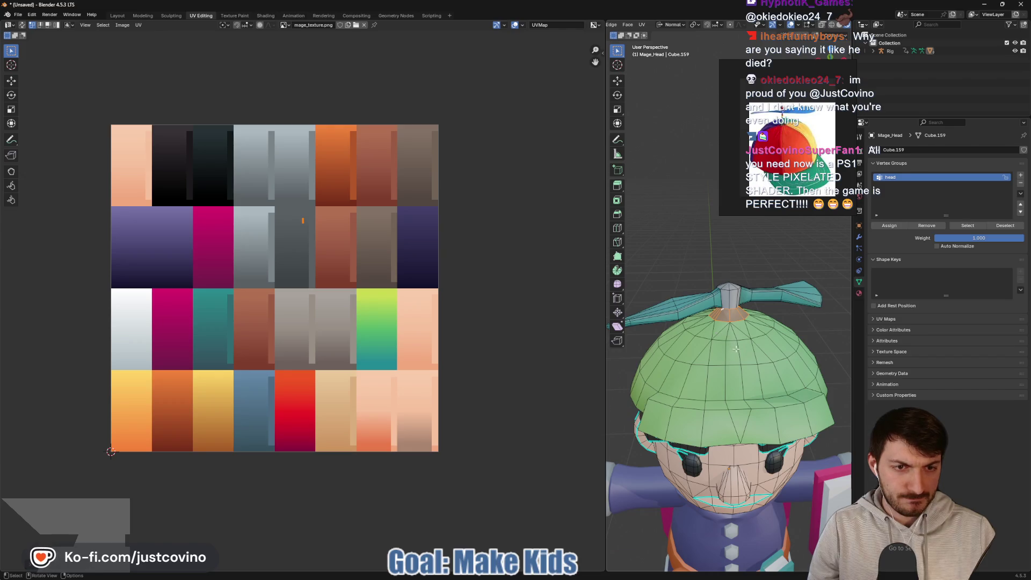
Step: Select all faces of the first hat wedge, including the quad below its triangle
scroll(738, 368, up, 4)
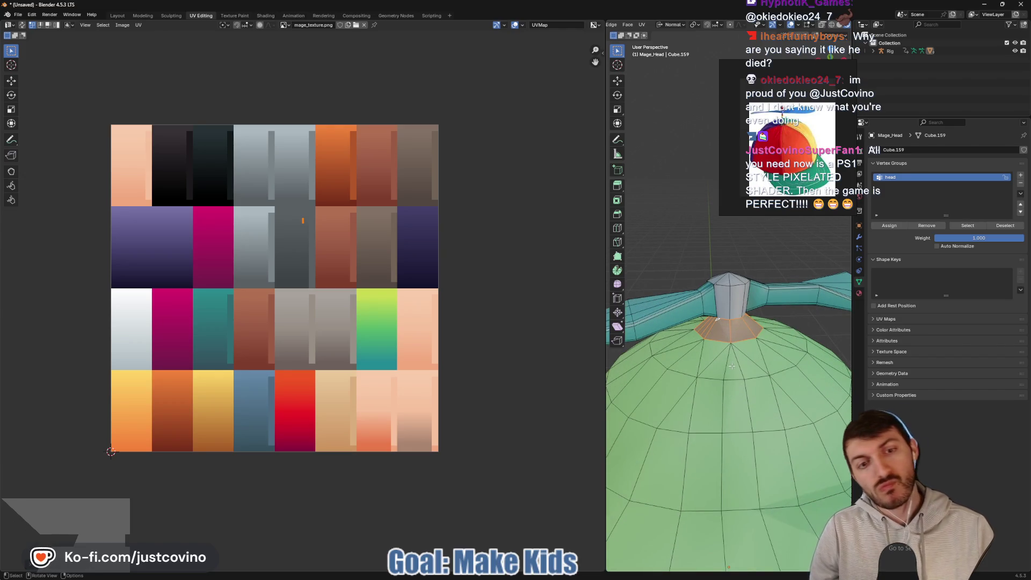
click(731, 357)
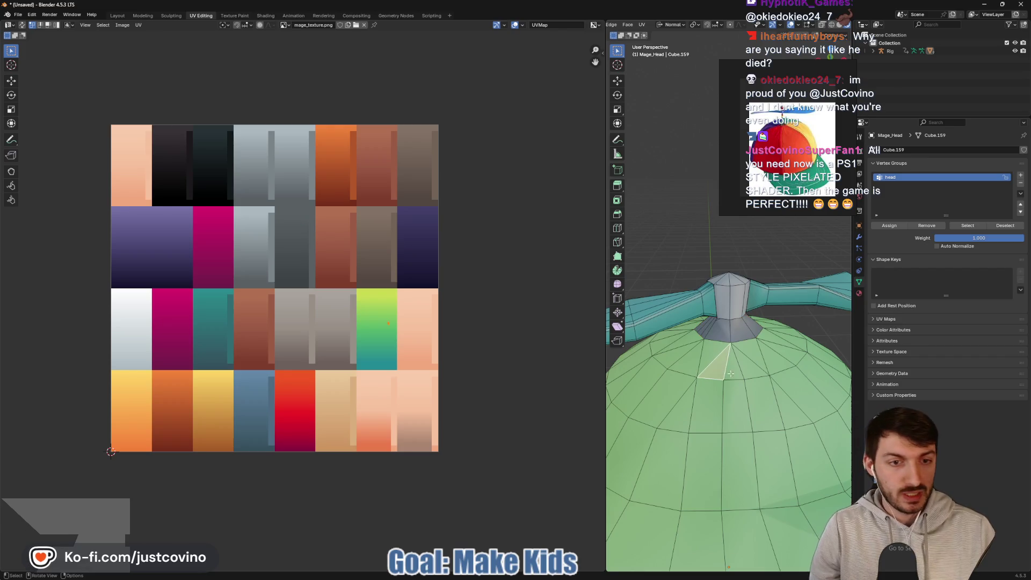
shift+click(750, 371)
shift+click(762, 413)
shift+click(711, 428)
shift+click(704, 472)
shift+click(741, 472)
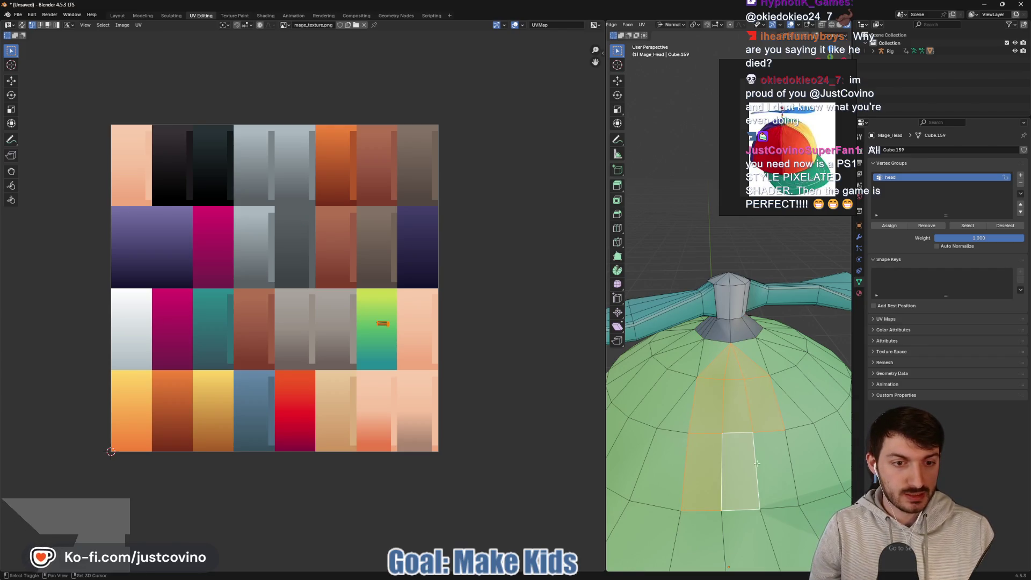
shift+click(780, 469)
shift+click(820, 464)
shift+click(802, 402)
shift+click(678, 419)
shift+click(674, 436)
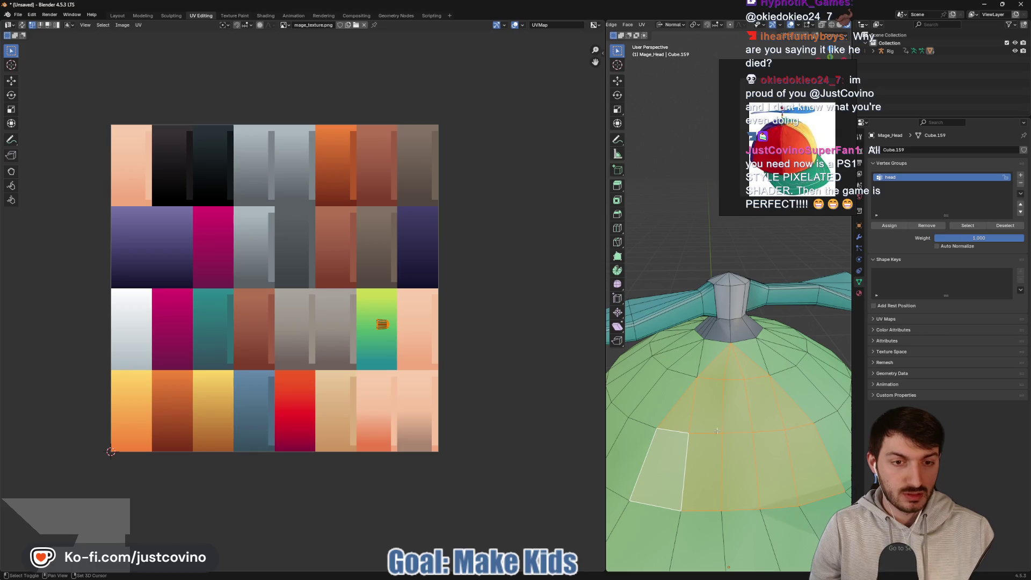
scroll(715, 426, down, 4)
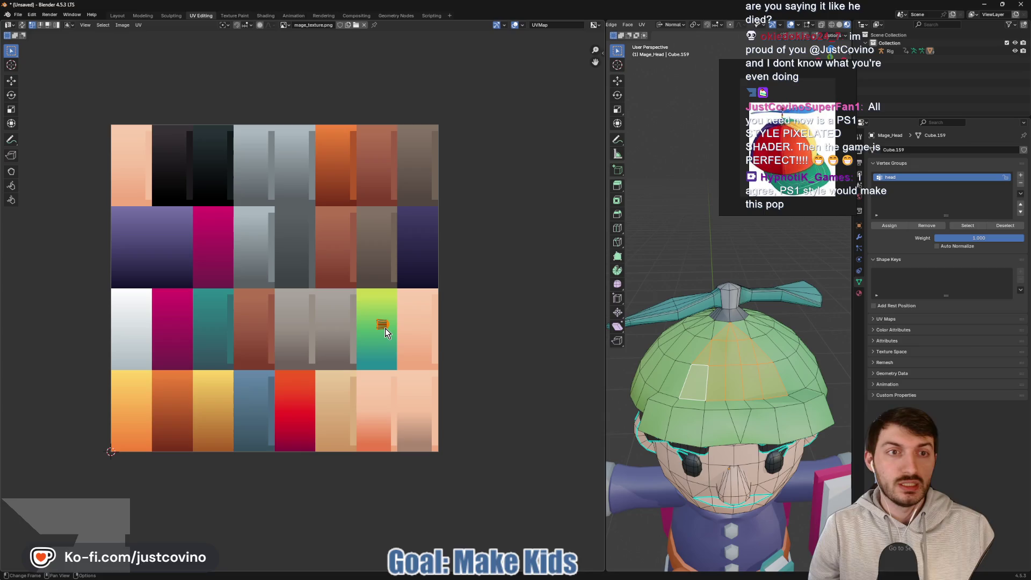
Step: Move the first wedge's UVs onto the orange-red palette tile
key(g)
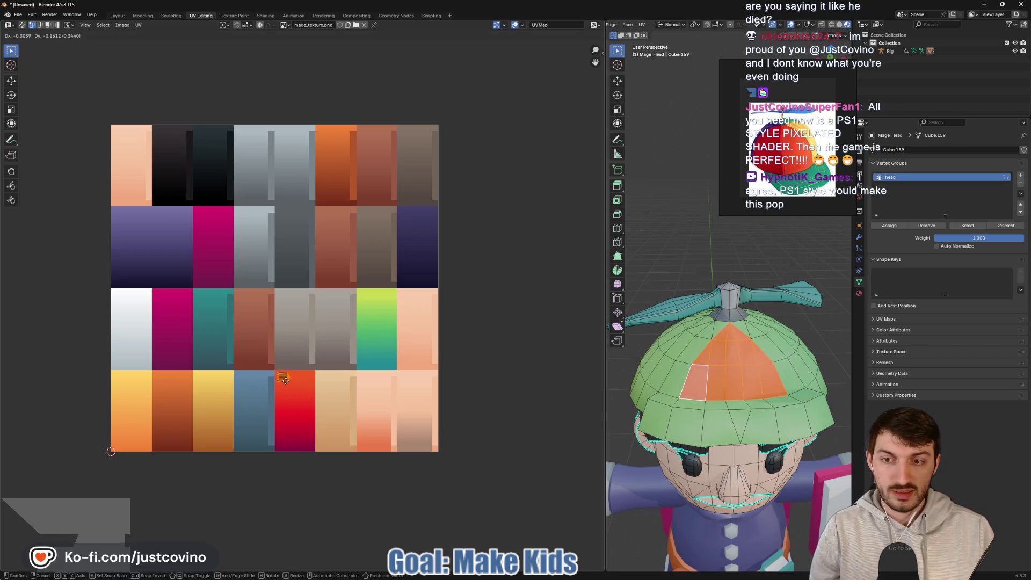
click(286, 380)
middle_drag(698, 355, 733, 352)
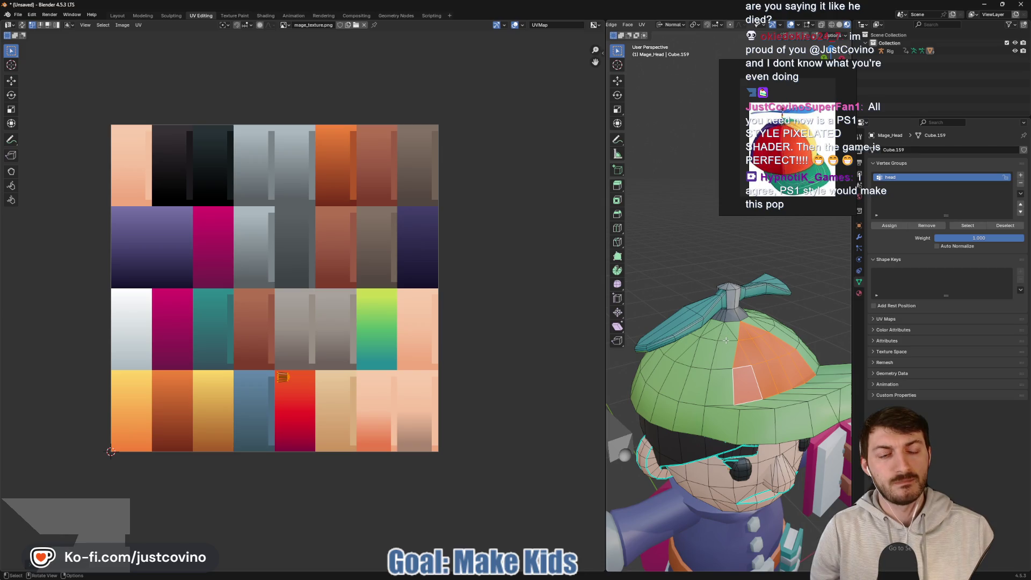
middle_drag(765, 355, 725, 355)
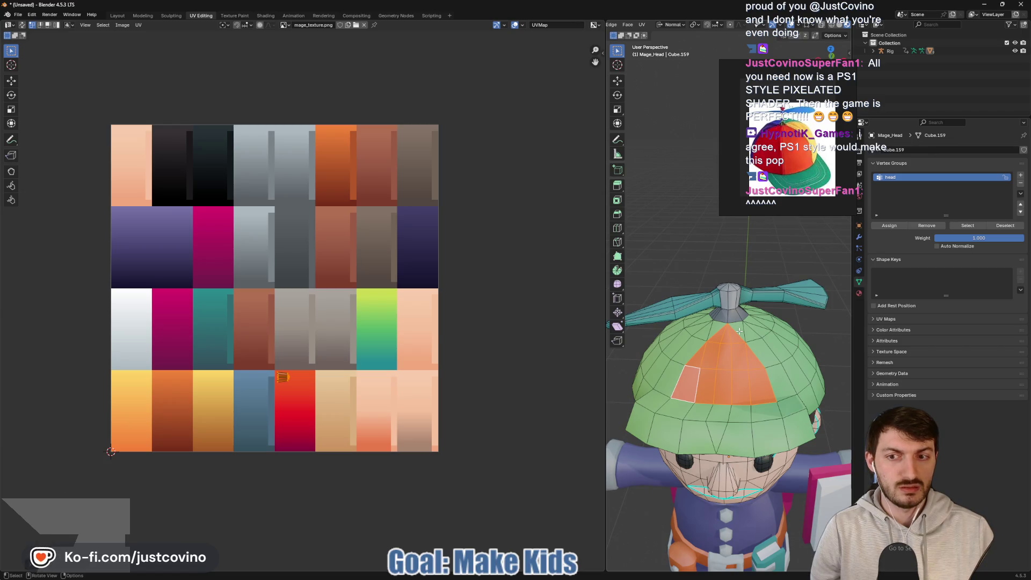
Step: Select the next wedge's faces from the hat top down to its lower row
click(740, 332)
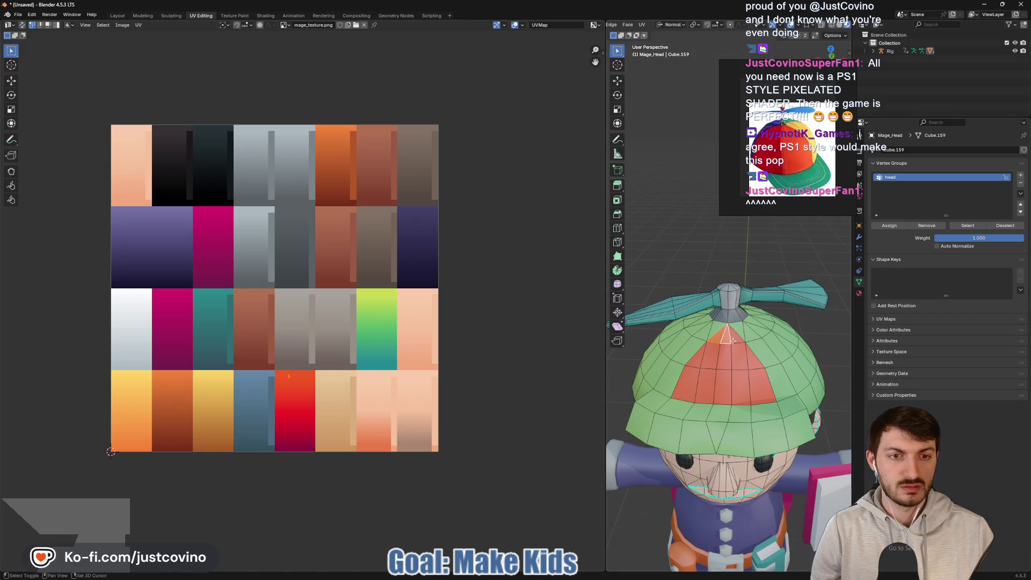
shift+click(748, 366)
shift+click(732, 356)
shift+click(715, 355)
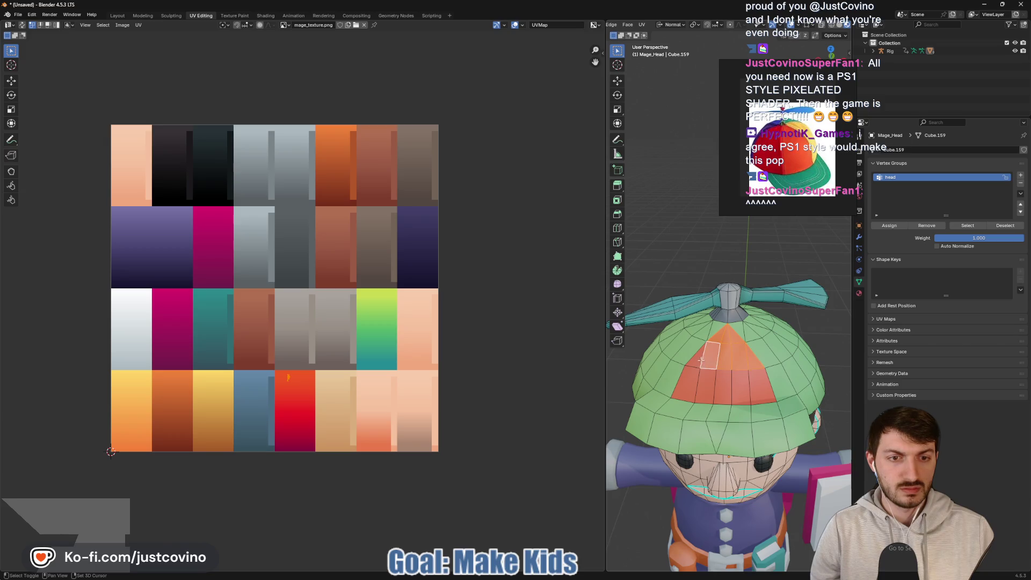
shift+click(688, 371)
shift+click(706, 386)
shift+click(727, 384)
shift+click(761, 386)
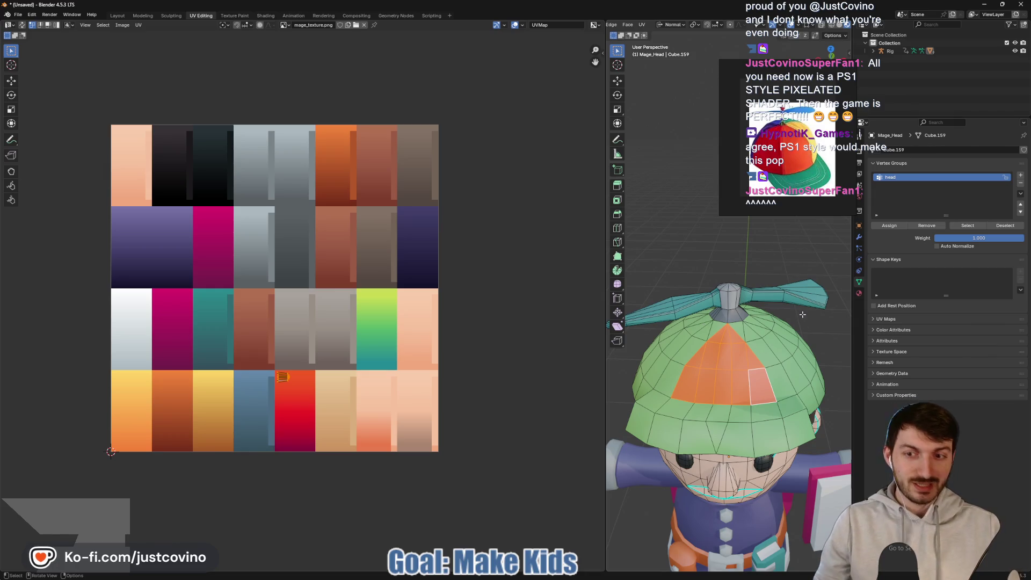
middle_drag(789, 350, 739, 351)
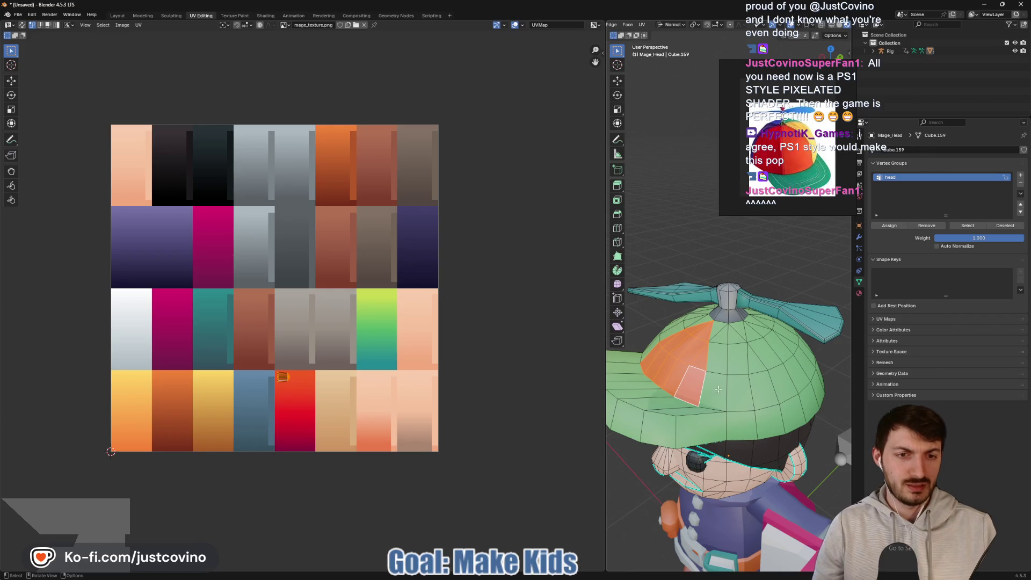
Step: Reselect a vertical strip of hat faces and place its UVs, squashed vertically, on red
key(alt+a)
alt+click(720, 376)
middle_drag(720, 376, 746, 333)
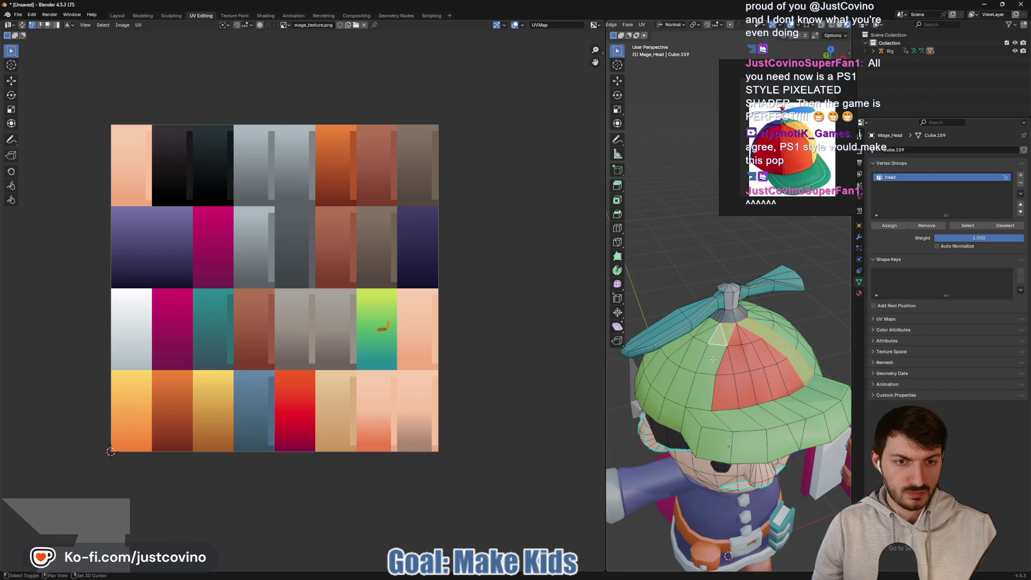
click(705, 390)
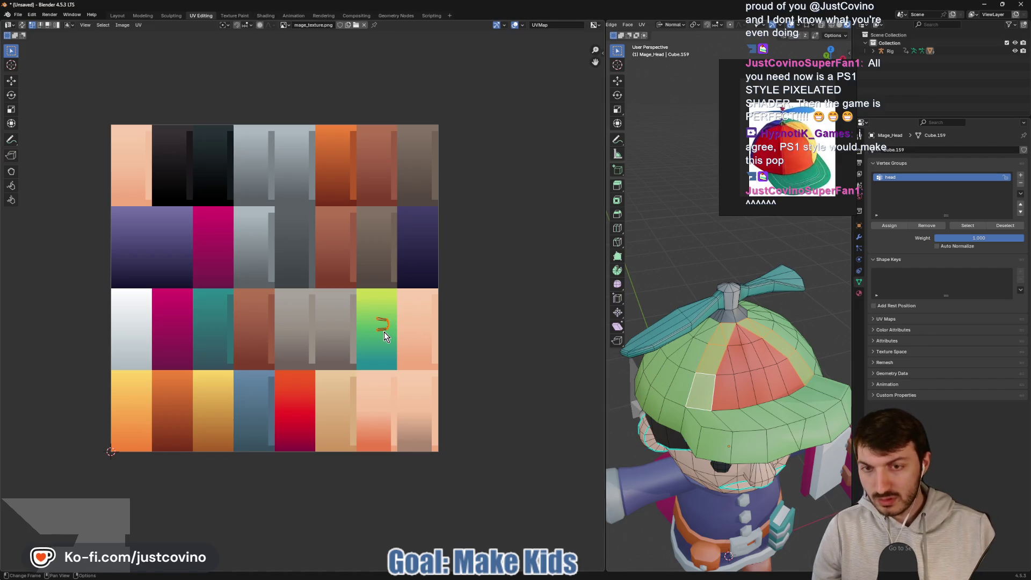
drag(386, 332, 297, 391)
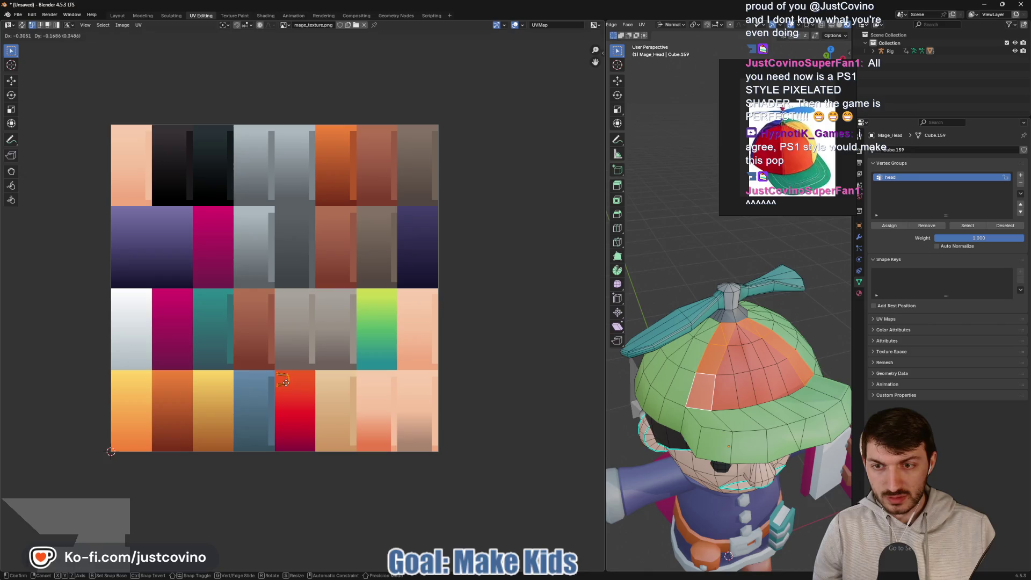
click(285, 384)
key(s)
key(y)
click(290, 385)
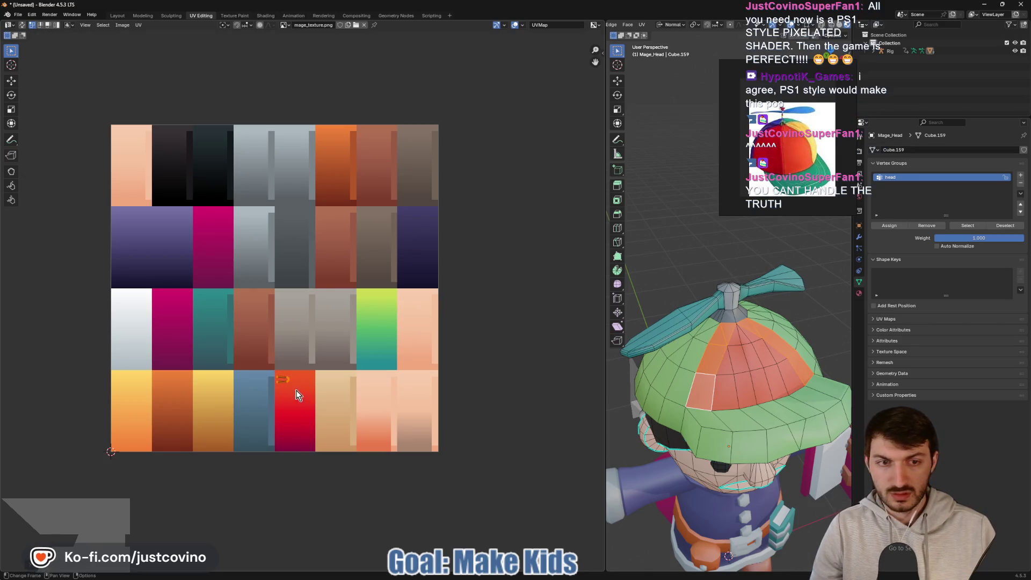
Step: Select a band of faces plus the top triangle for the next wedge
click(685, 229)
middle_drag(755, 334, 728, 339)
shift+click(714, 352)
shift+click(698, 387)
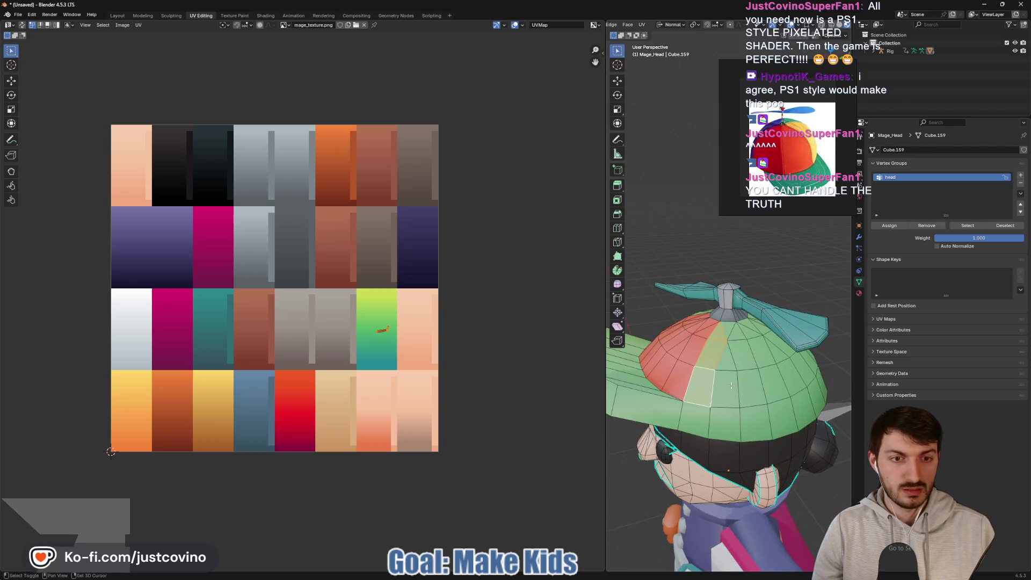
shift+click(728, 387)
shift+click(752, 386)
shift+click(769, 387)
shift+click(728, 344)
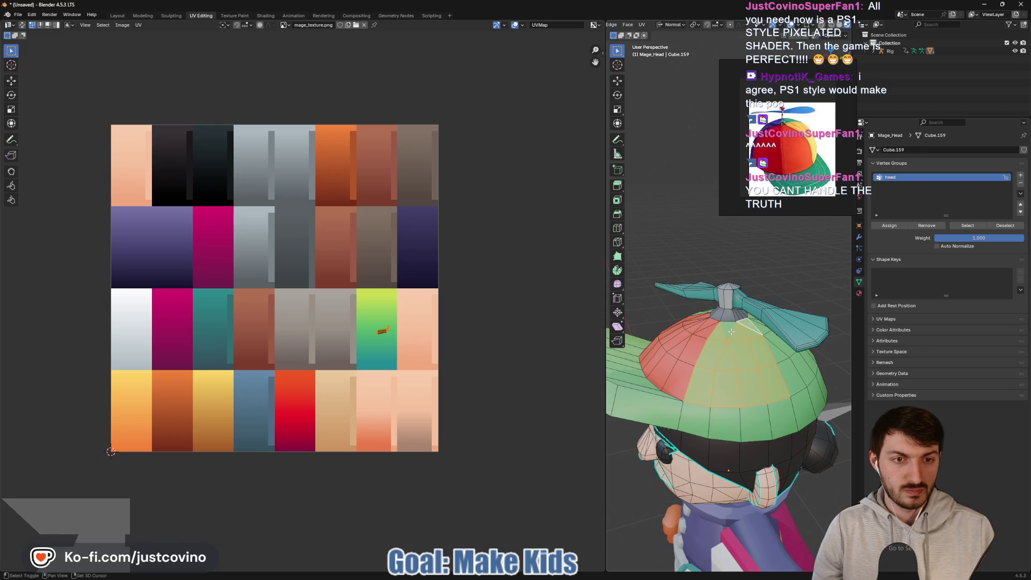
mouse_move(768, 366)
middle_down()
mouse_move(723, 369)
mouse_move(790, 379)
middle_up()
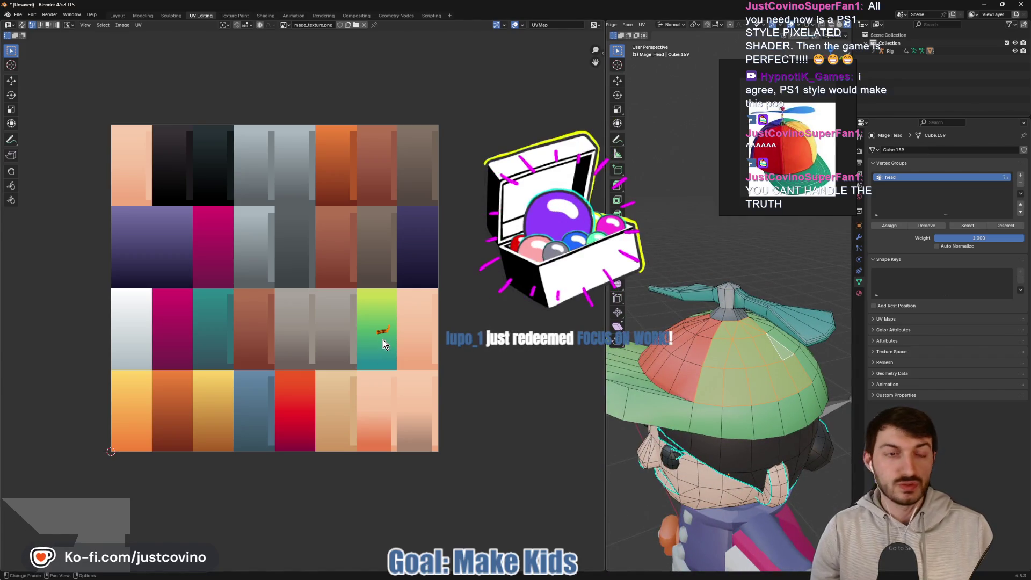
Step: Move that wedge's UVs onto the yellow tile, shrink them and nudge into place
key(g)
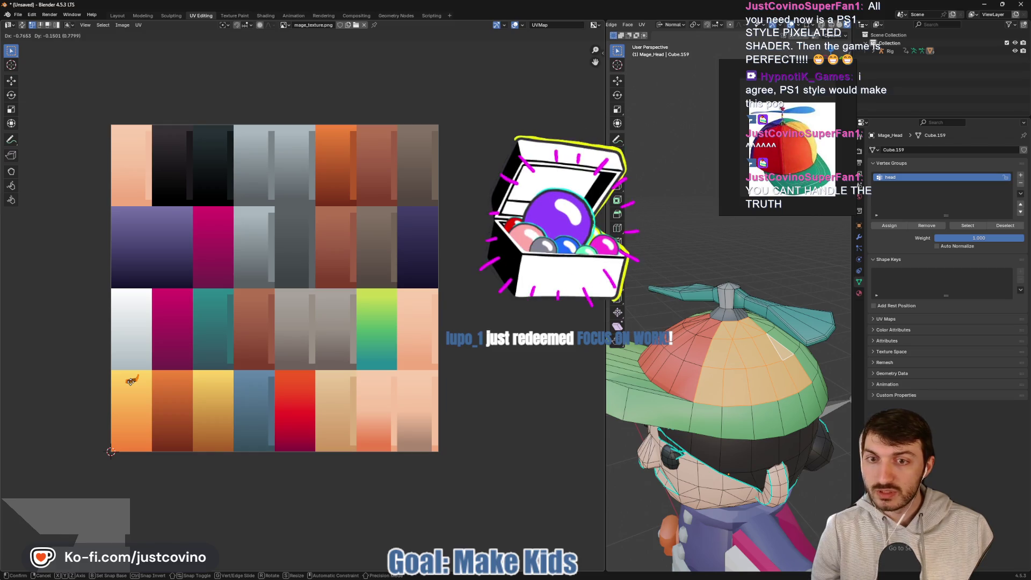
click(365, 296)
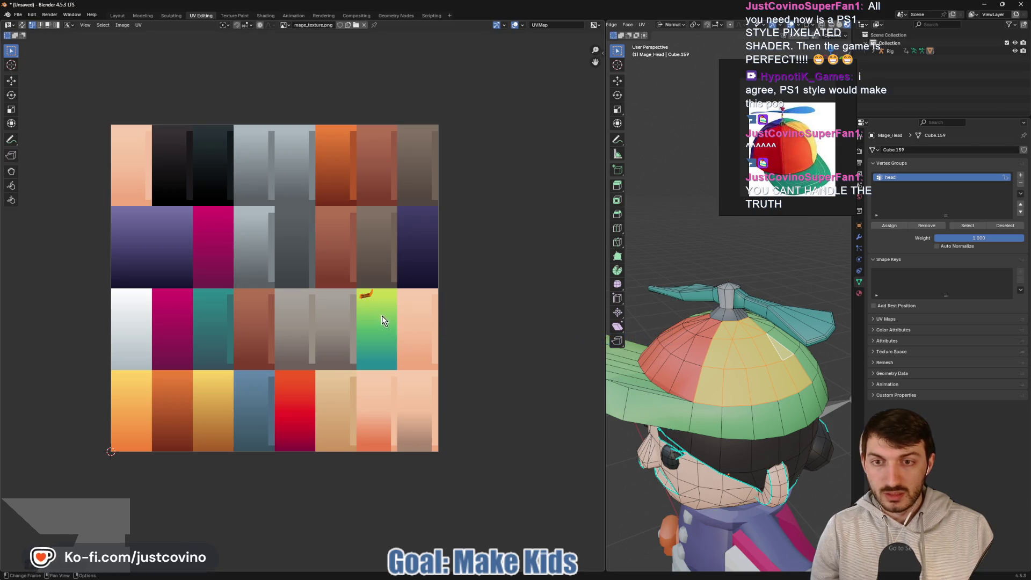
key(s)
click(374, 321)
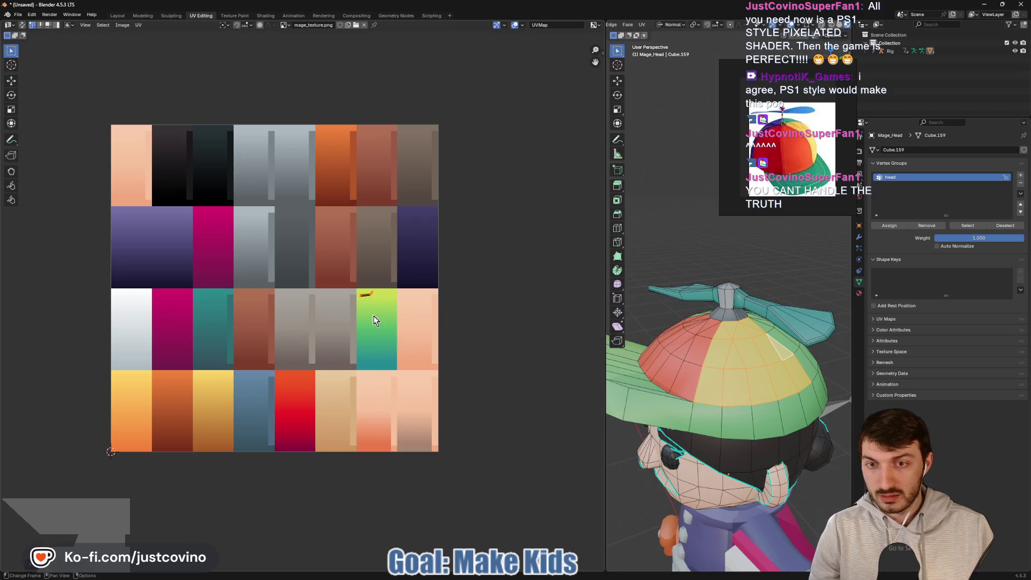
key(g)
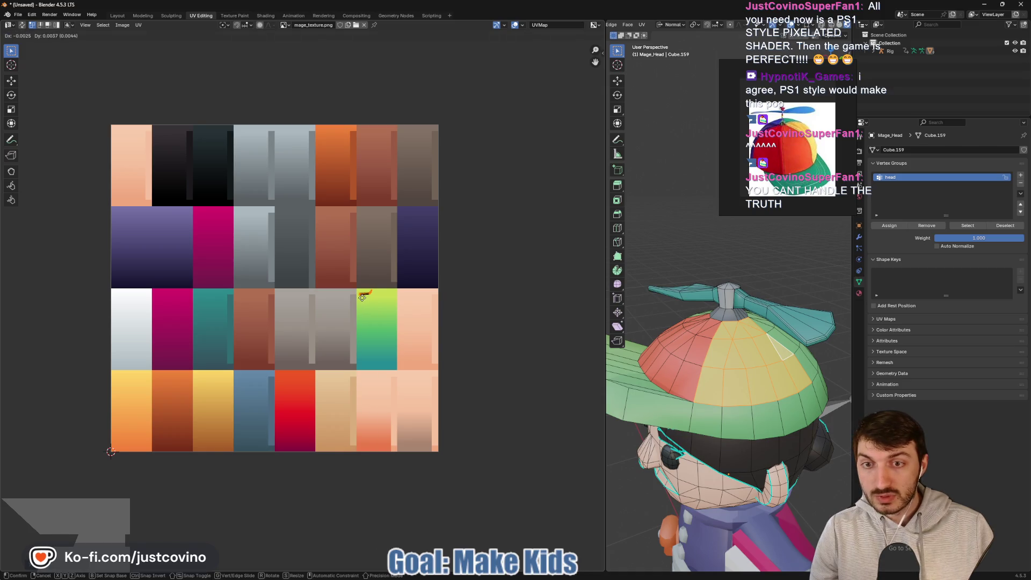
click(362, 298)
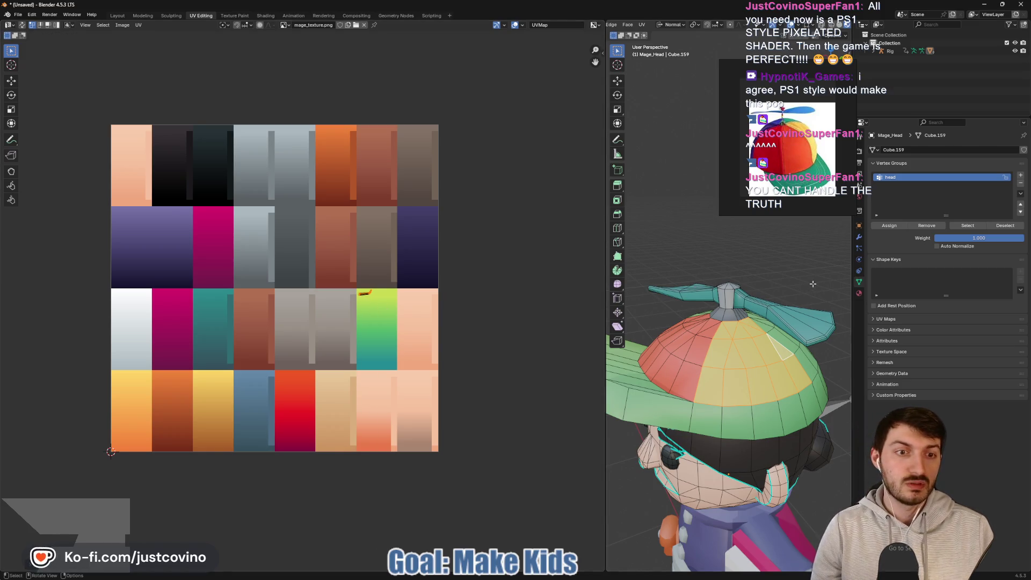
Step: Select the centre-back wedge faces of the hat, viewing it from several sides
middle_drag(748, 279, 730, 322)
click(709, 341)
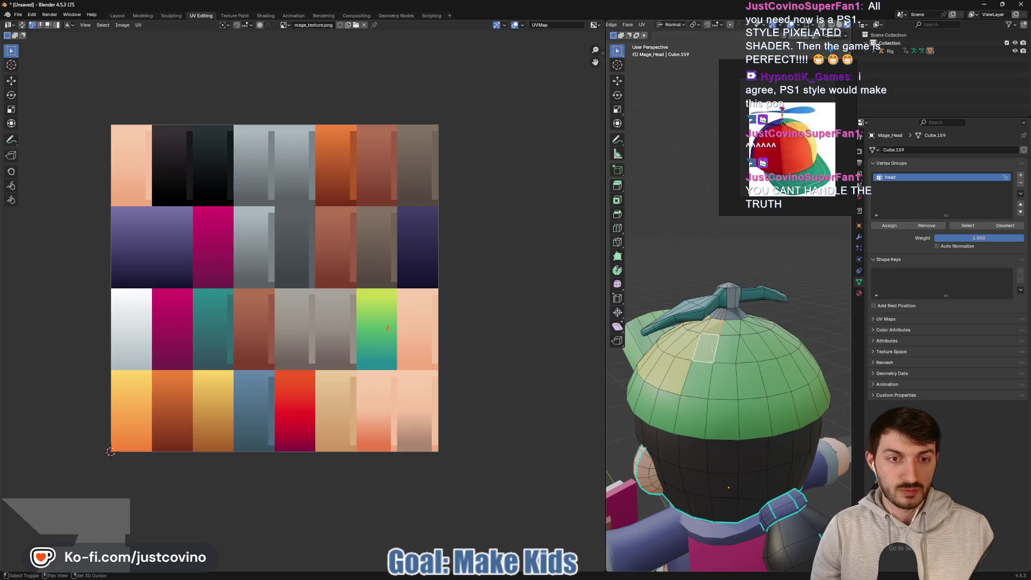
shift+click(698, 370)
shift+click(714, 381)
shift+click(739, 349)
shift+click(722, 351)
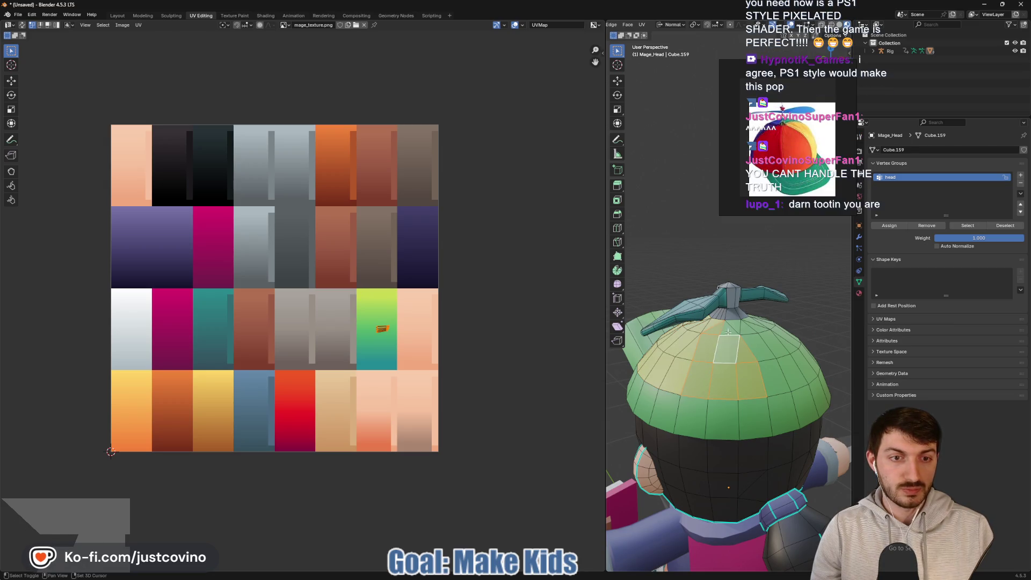
shift+click(725, 329)
shift+click(758, 348)
shift+click(768, 369)
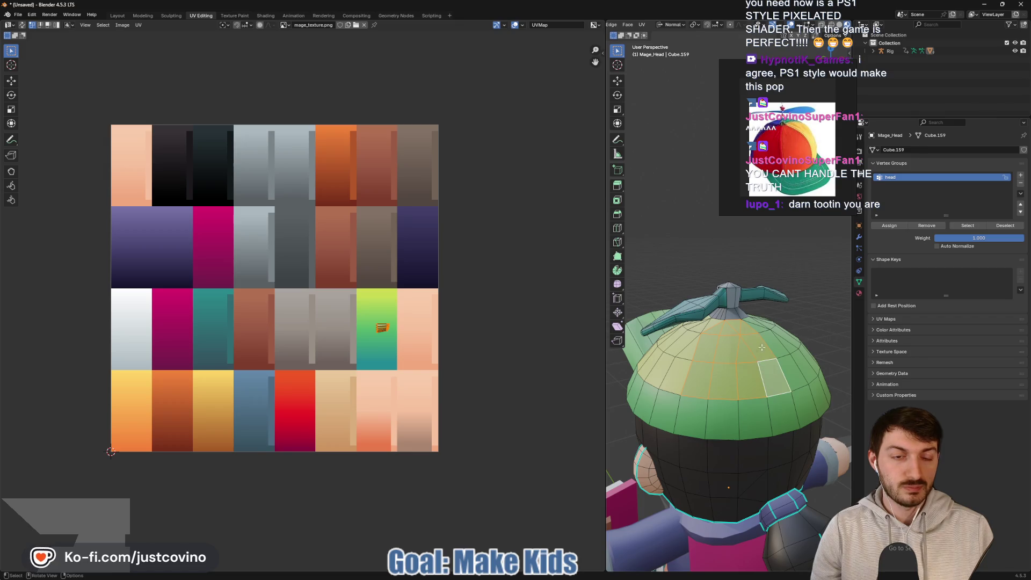
mouse_move(724, 358)
middle_down()
mouse_move(806, 359)
mouse_move(725, 361)
middle_up()
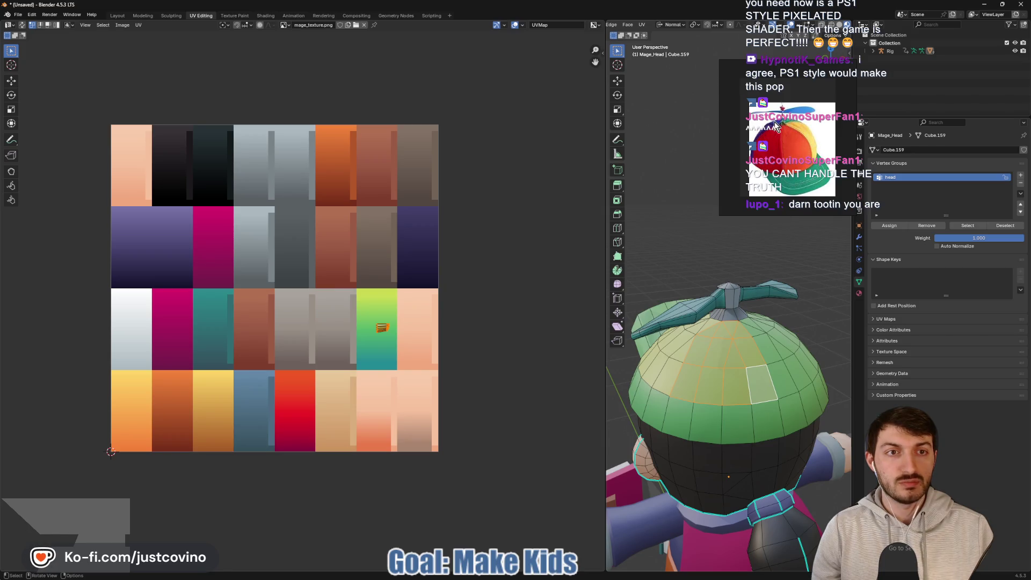
middle_drag(689, 338, 838, 364)
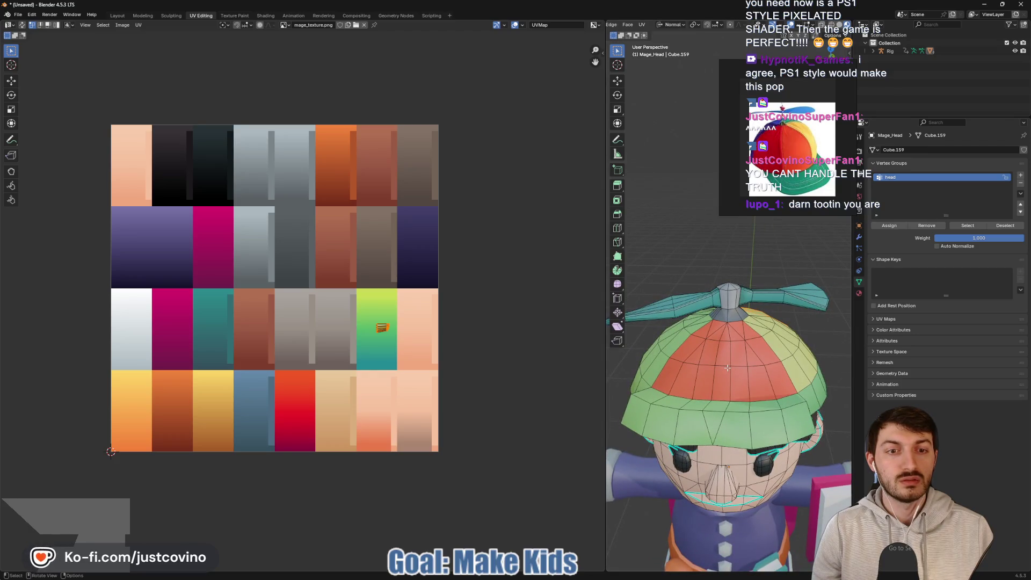
middle_drag(762, 373, 679, 373)
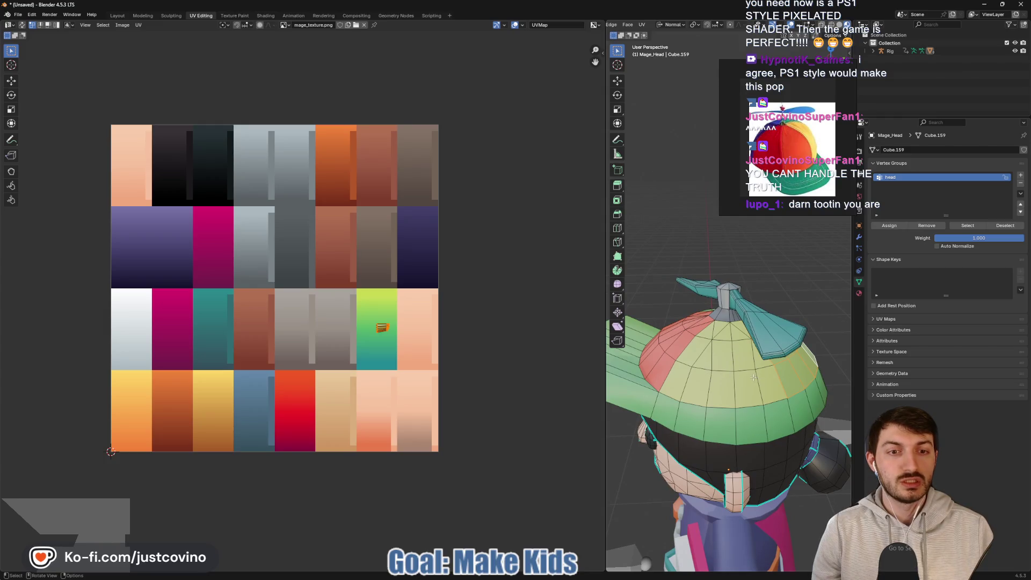
middle_drag(754, 378, 677, 371)
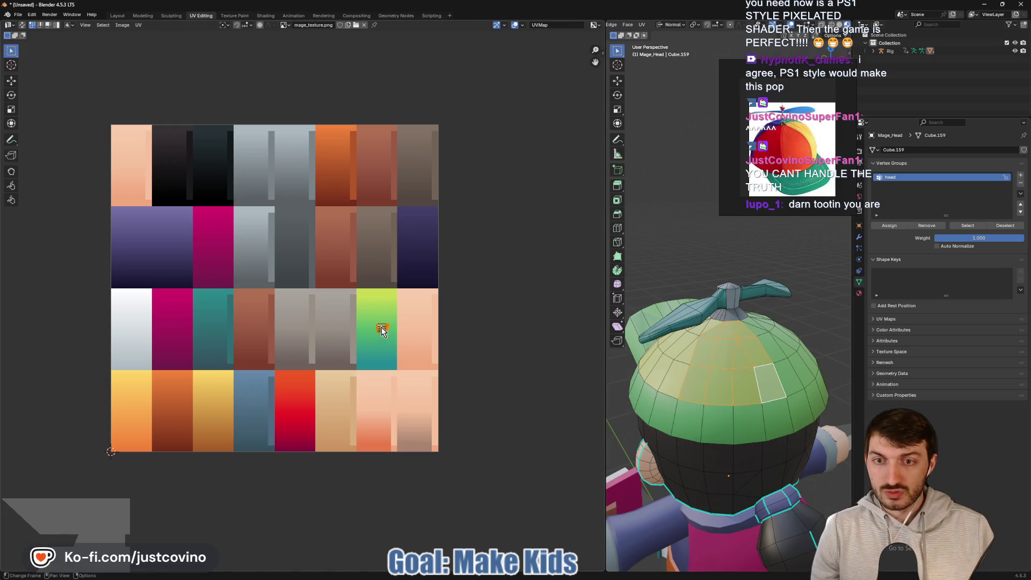
Step: Place the wedge's UV island on the yellow-green palette tile
key(g)
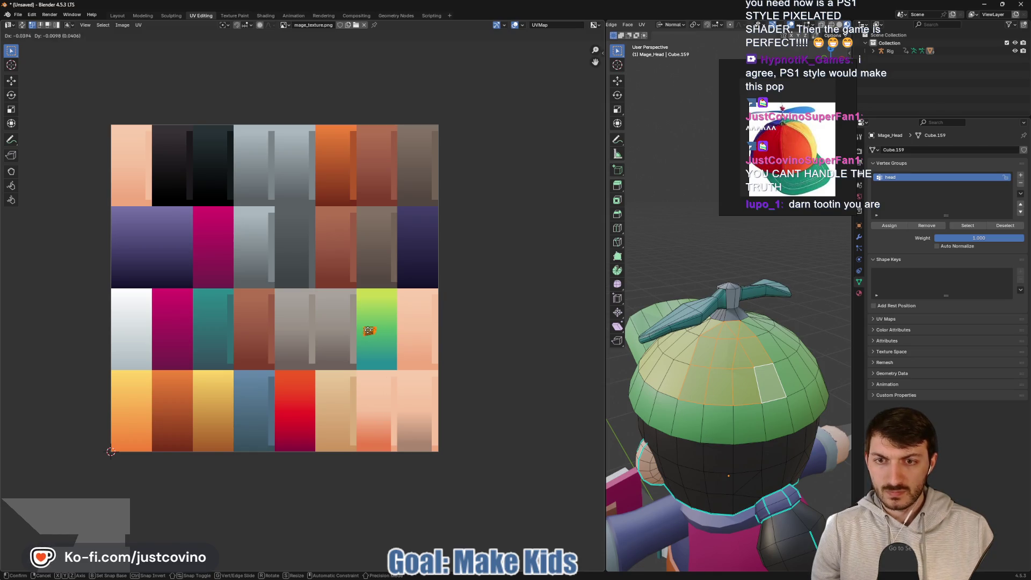
click(367, 333)
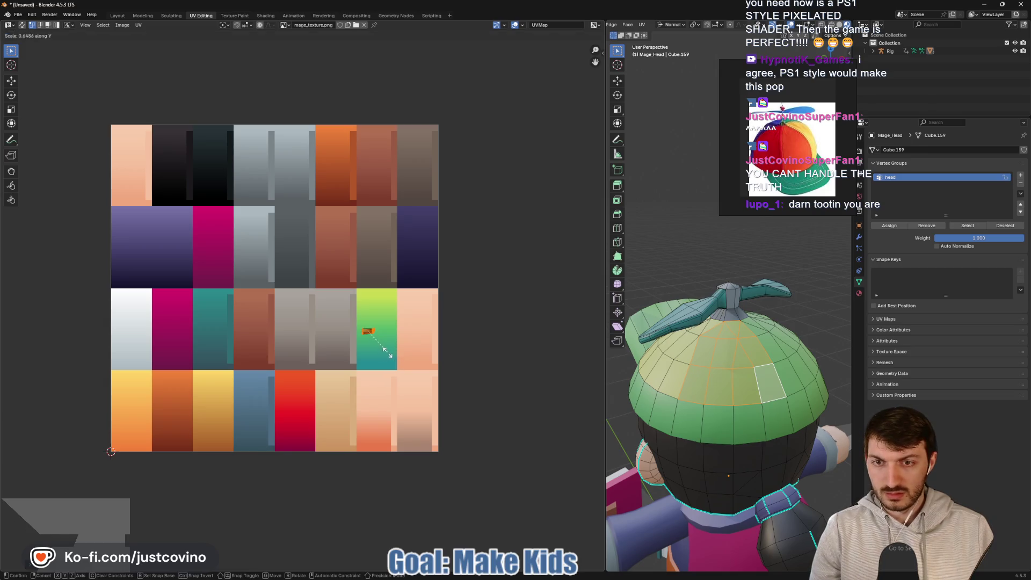
key(g)
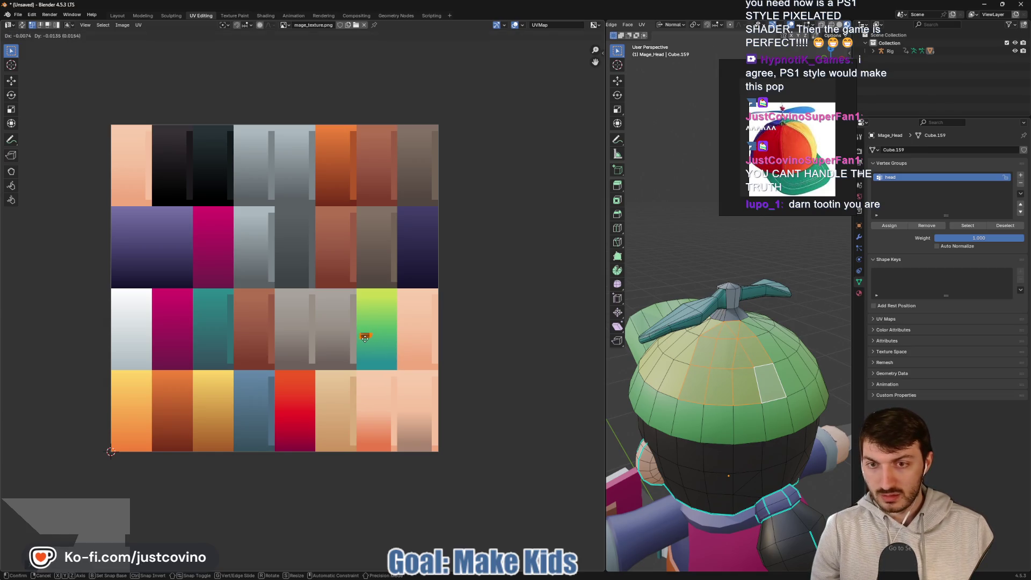
click(365, 338)
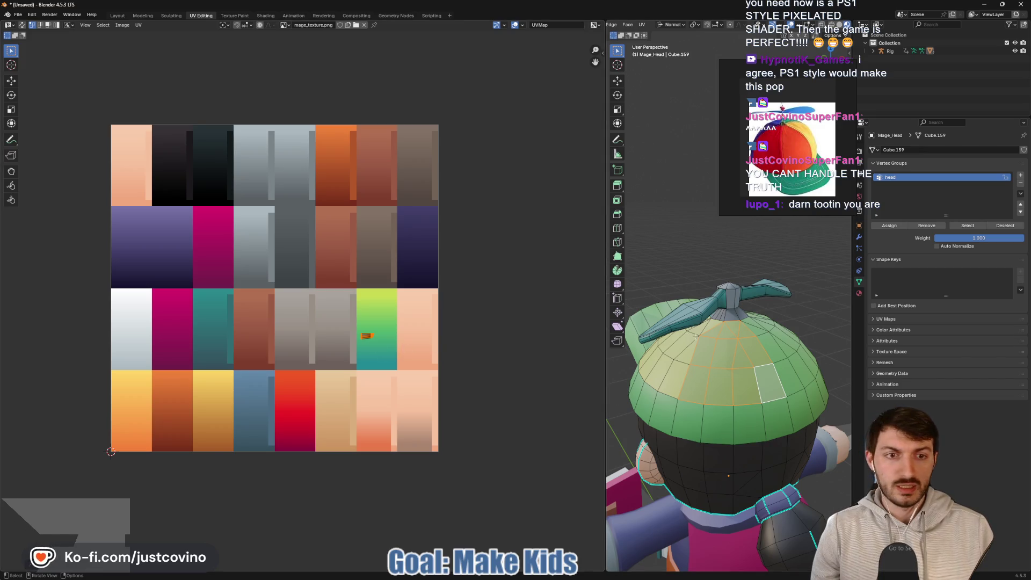
middle_drag(773, 371, 731, 372)
Step: Select the next hat wedge from its top triangle down to the brim
click(723, 333)
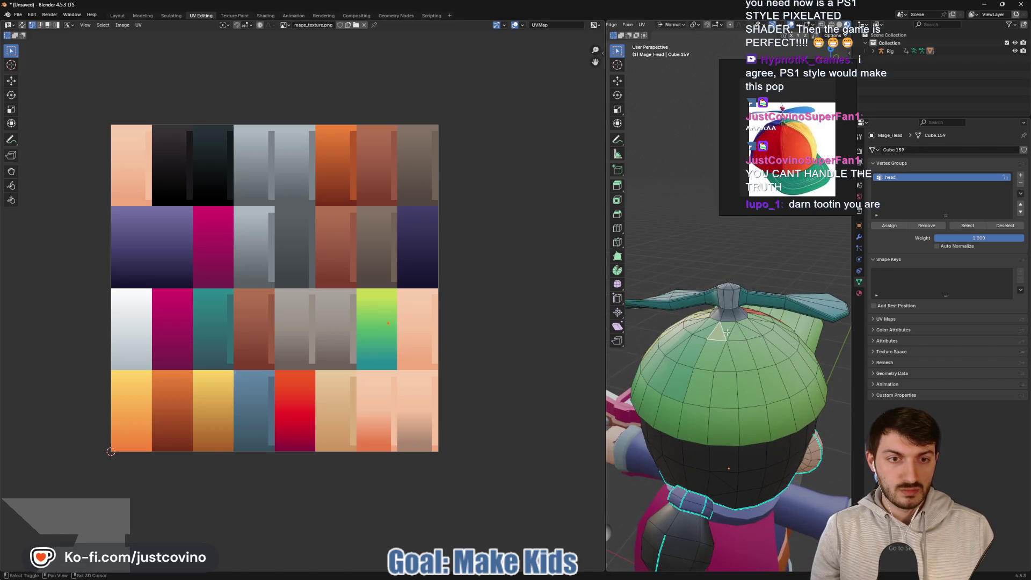
ctrl+click(724, 389)
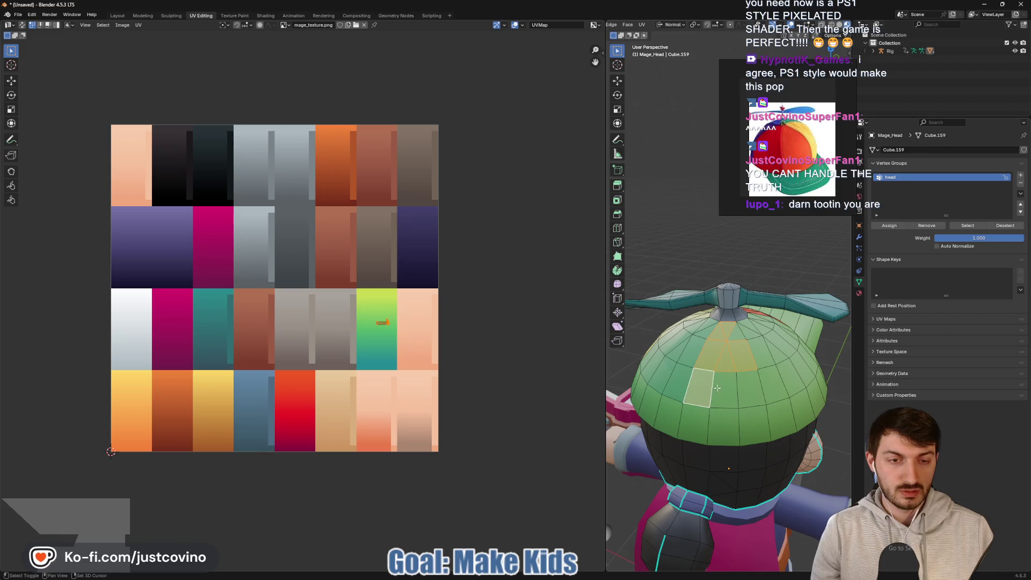
ctrl+shift+click(737, 336)
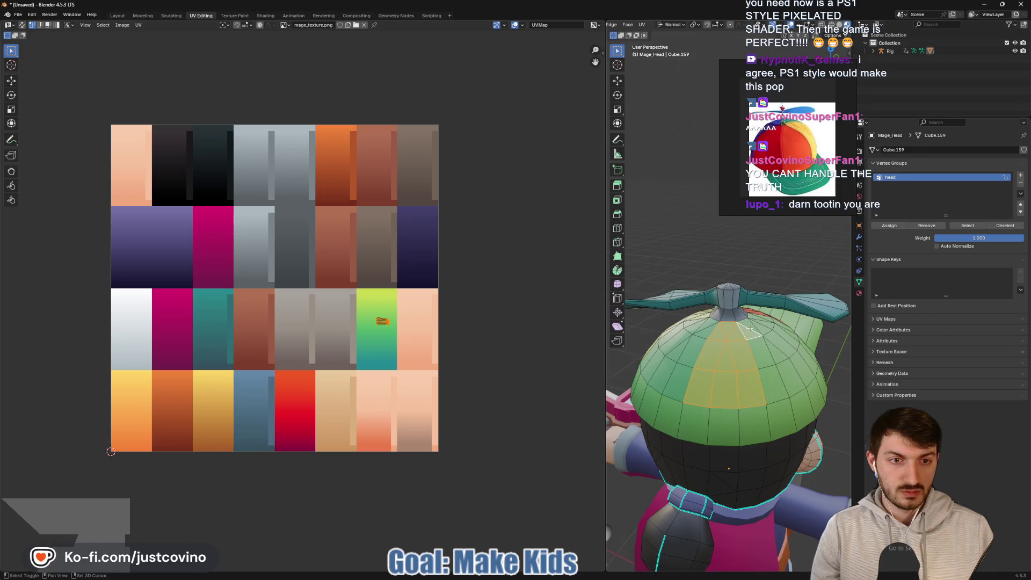
mouse_move(751, 337)
middle_down()
mouse_move(717, 386)
mouse_move(772, 378)
middle_up()
shift+click(703, 387)
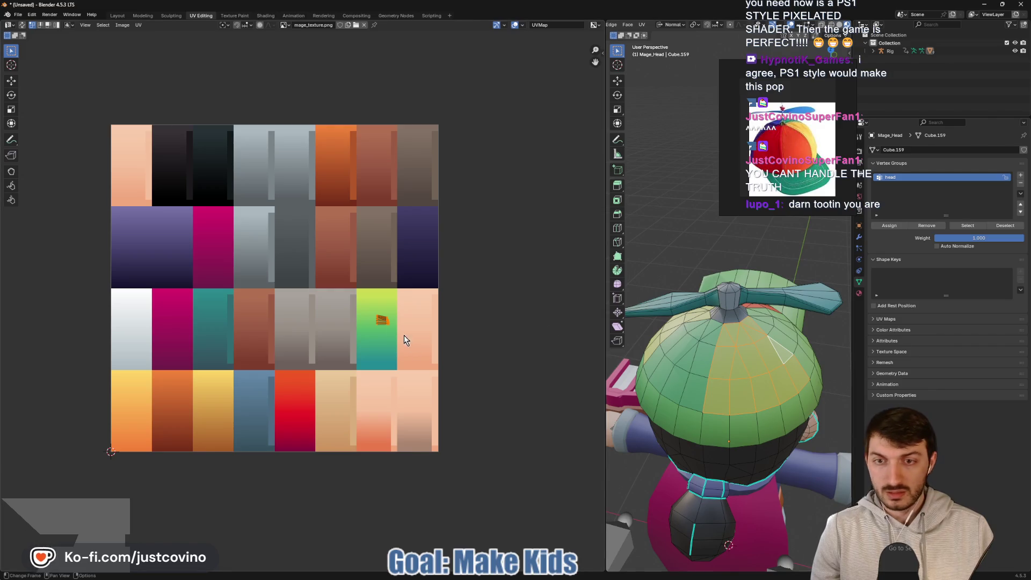
Step: Squash the wedge's UVs vertically and move them onto the green end of the gradient tile
key(g)
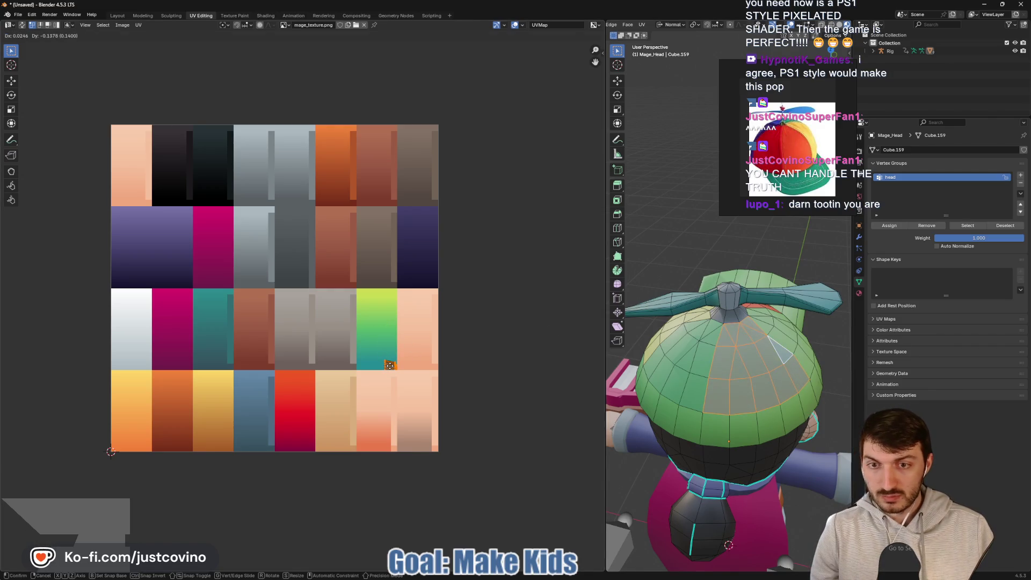
key(s)
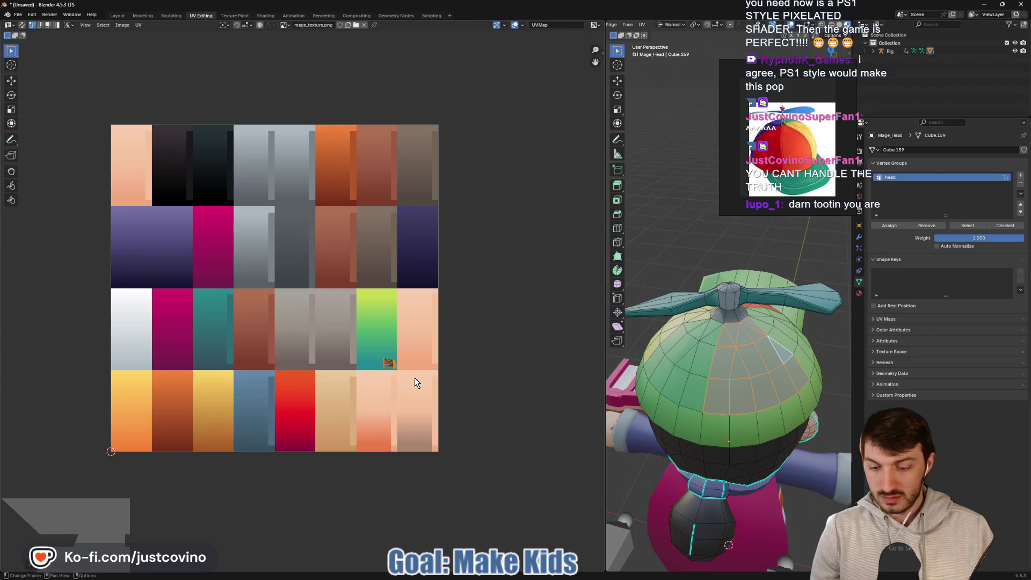
key(y)
click(395, 366)
key(g)
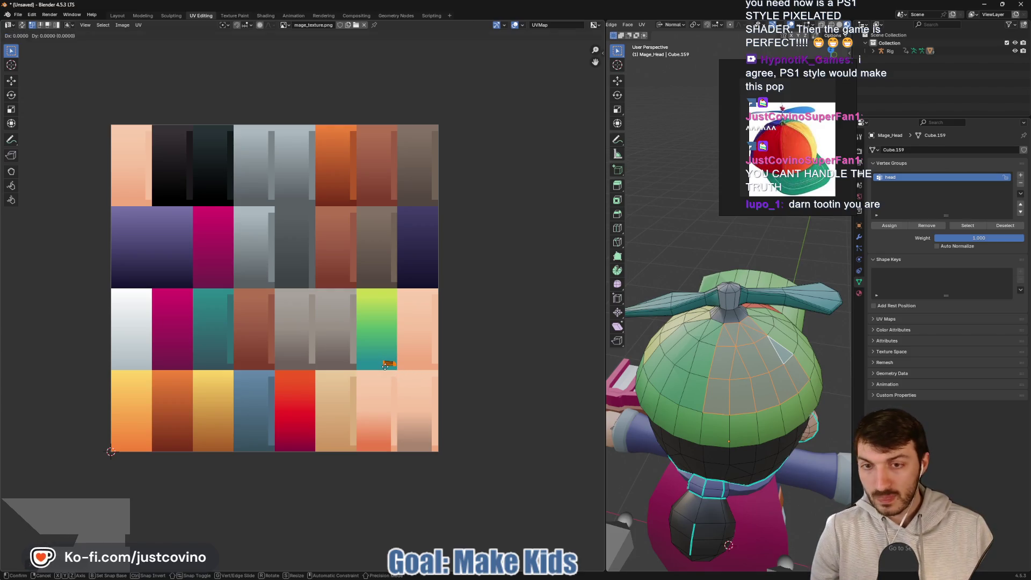
click(383, 369)
mouse_move(720, 356)
middle_down()
mouse_move(749, 360)
mouse_move(742, 355)
middle_up()
Step: Select the next wedge of triangle faces at the top of the beanie cap
click(734, 333)
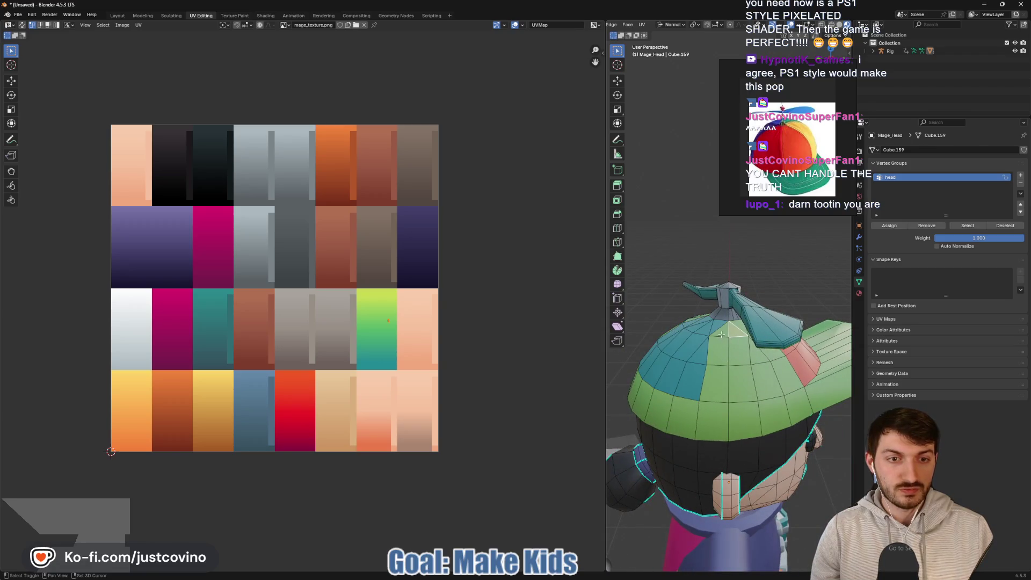
shift+click(718, 352)
shift+click(725, 386)
shift+click(752, 376)
shift+click(772, 360)
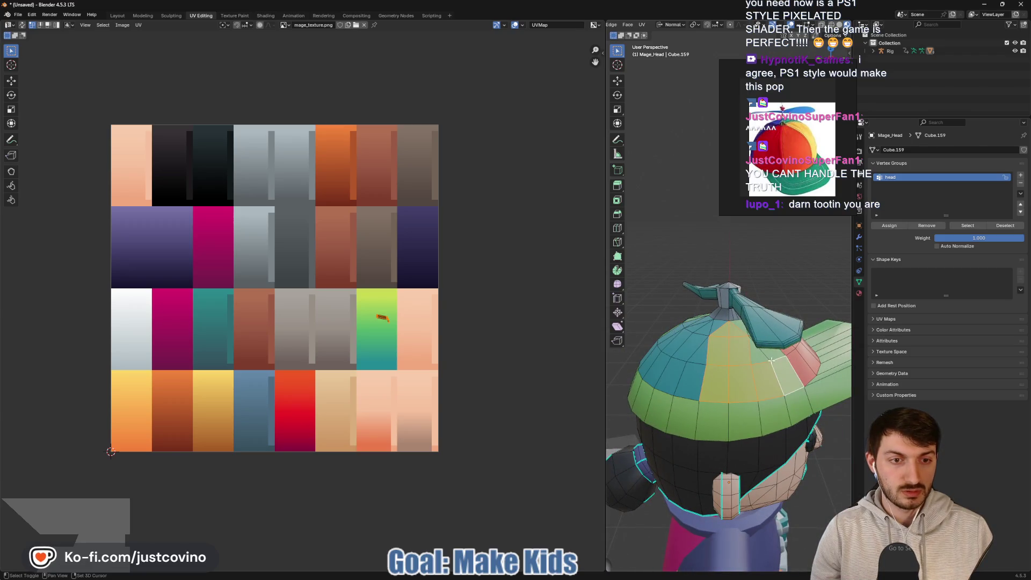
middle_drag(772, 360, 711, 334)
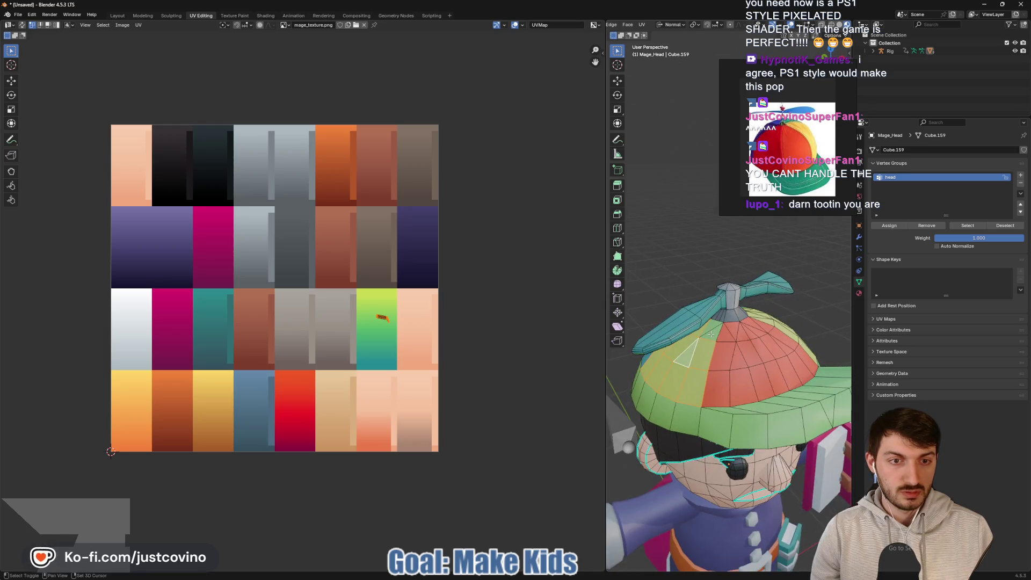
shift+click(710, 330)
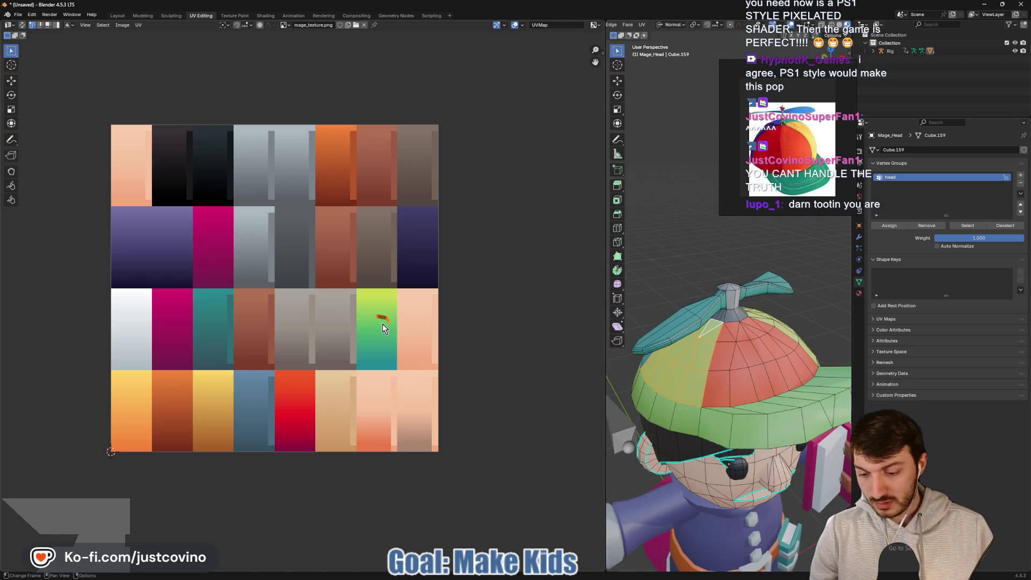
Step: Move the wedge's UVs onto the red palette tile, then deselect the hat faces
key(g)
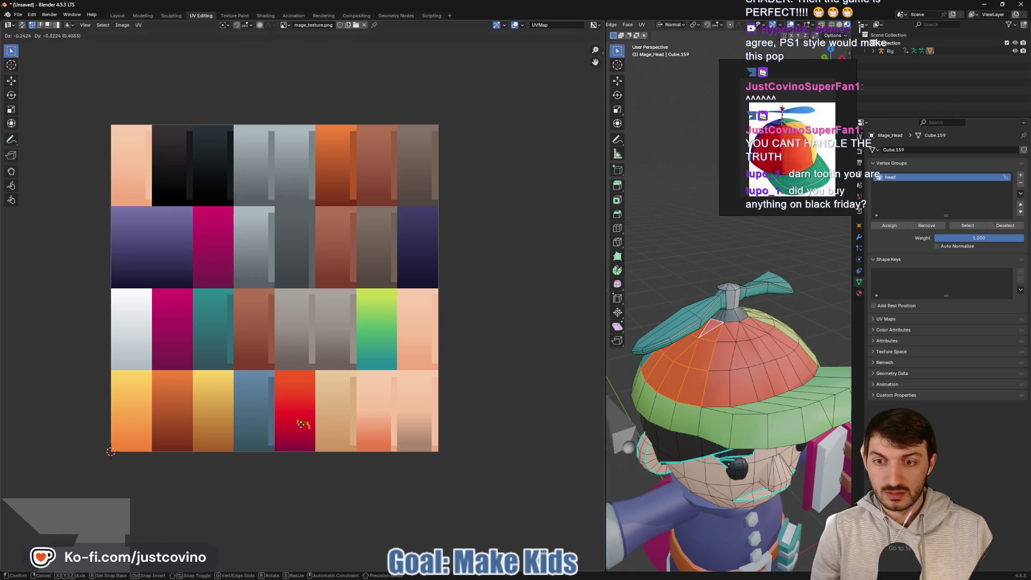
click(317, 421)
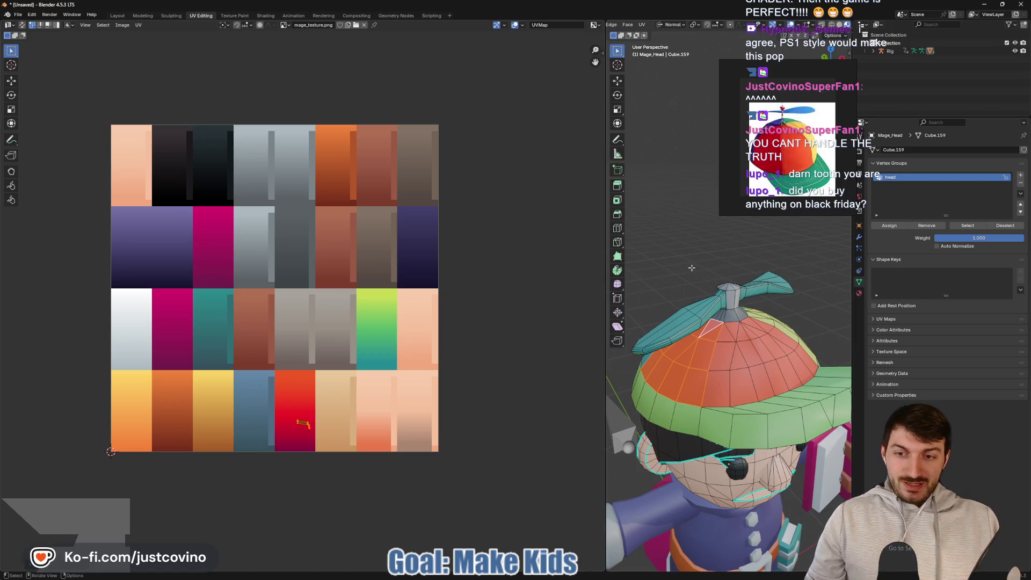
click(686, 224)
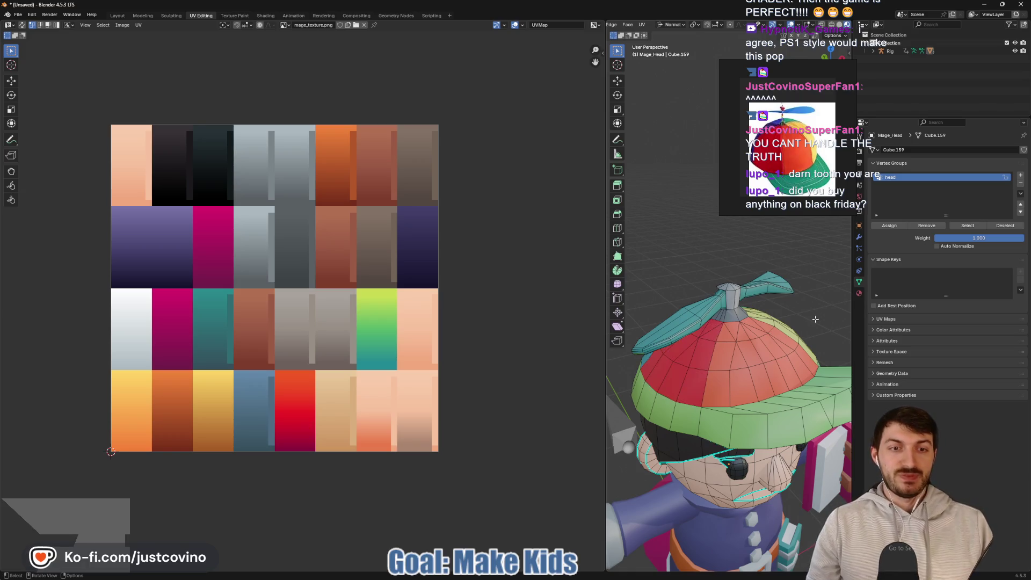
mouse_move(686, 226)
middle_down()
mouse_move(681, 323)
mouse_move(814, 353)
mouse_move(786, 348)
mouse_move(736, 376)
mouse_move(731, 398)
middle_up()
Step: Move the back brim faces' UVs onto a red shade of the palette, then deselect
click(779, 407)
shift+click(750, 411)
shift+click(720, 411)
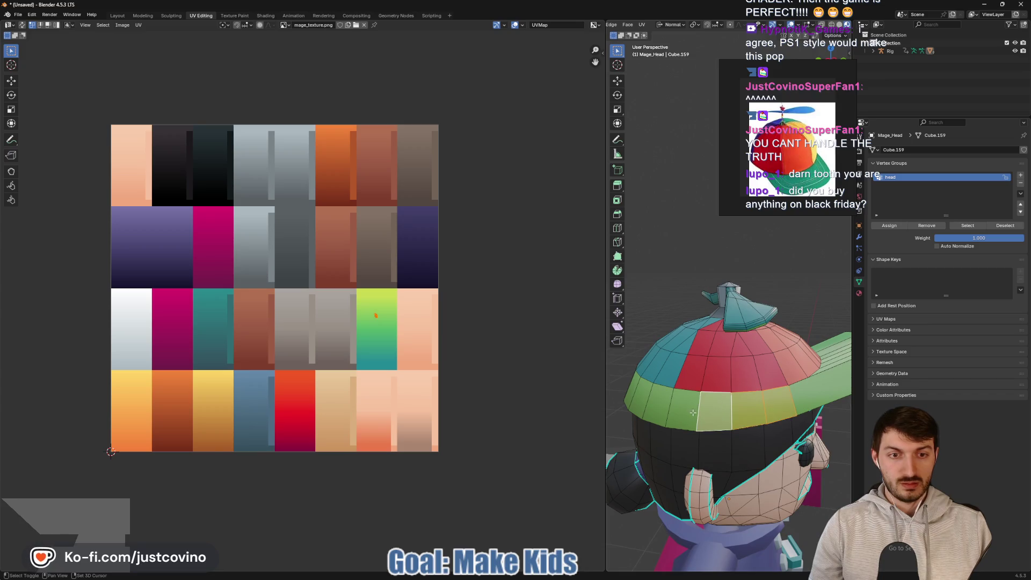
shift+click(683, 409)
key(g)
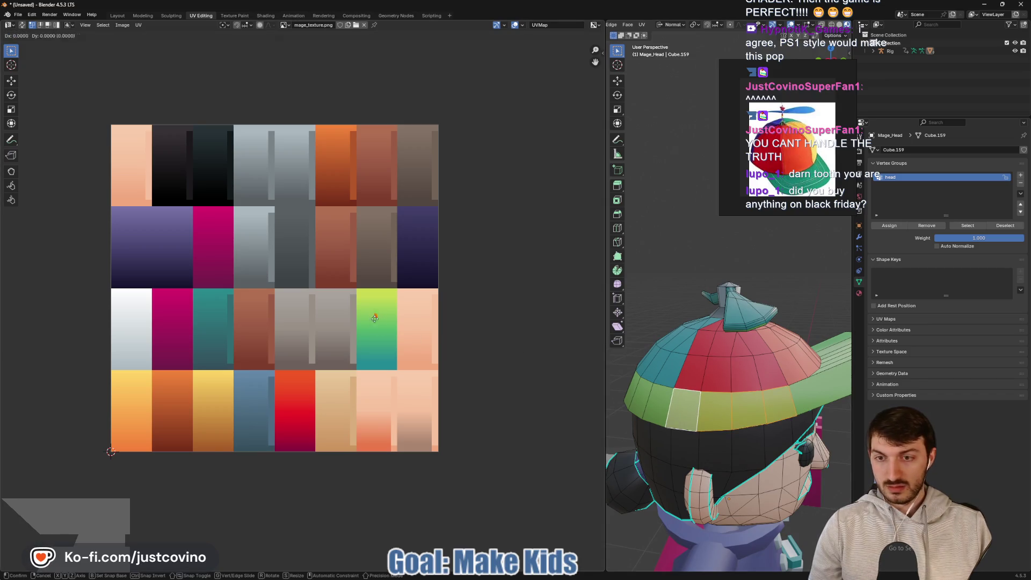
click(309, 421)
click(683, 279)
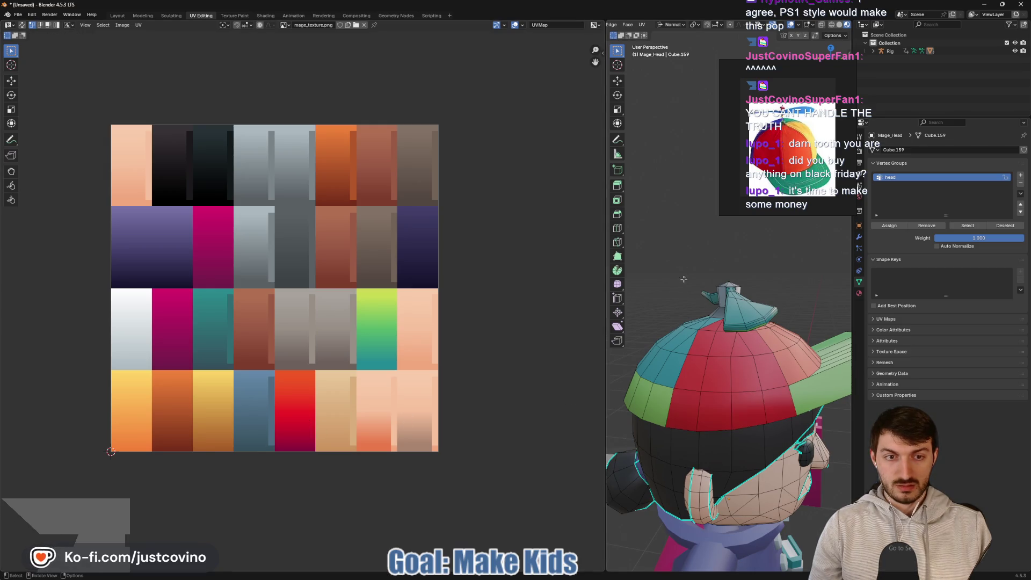
Step: Move five back beanie faces' UVs onto the peach swatch, then clear the selection
middle_drag(684, 371, 715, 376)
click(755, 397)
shift+click(720, 401)
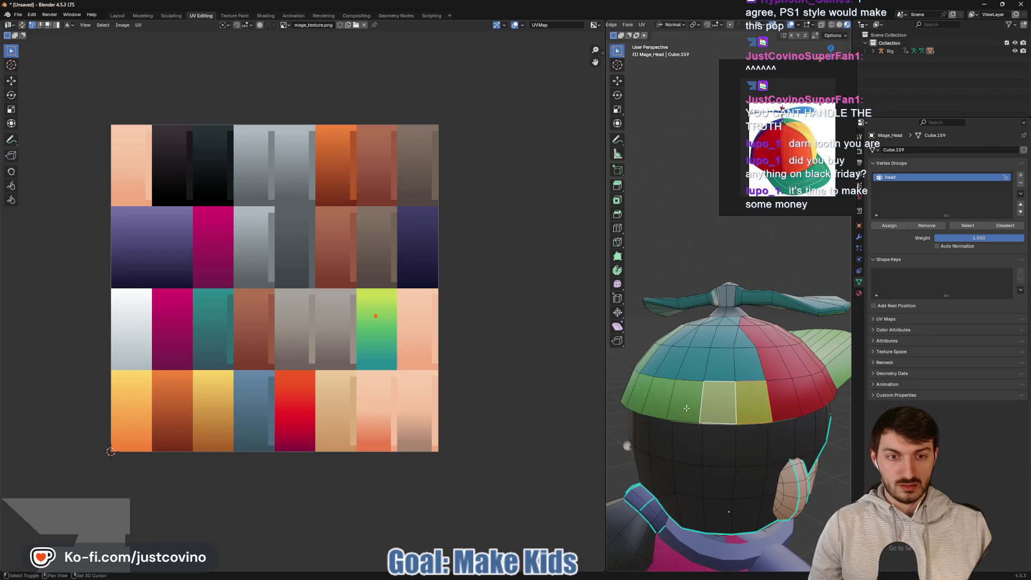
shift+click(688, 402)
shift+click(653, 404)
shift+click(637, 396)
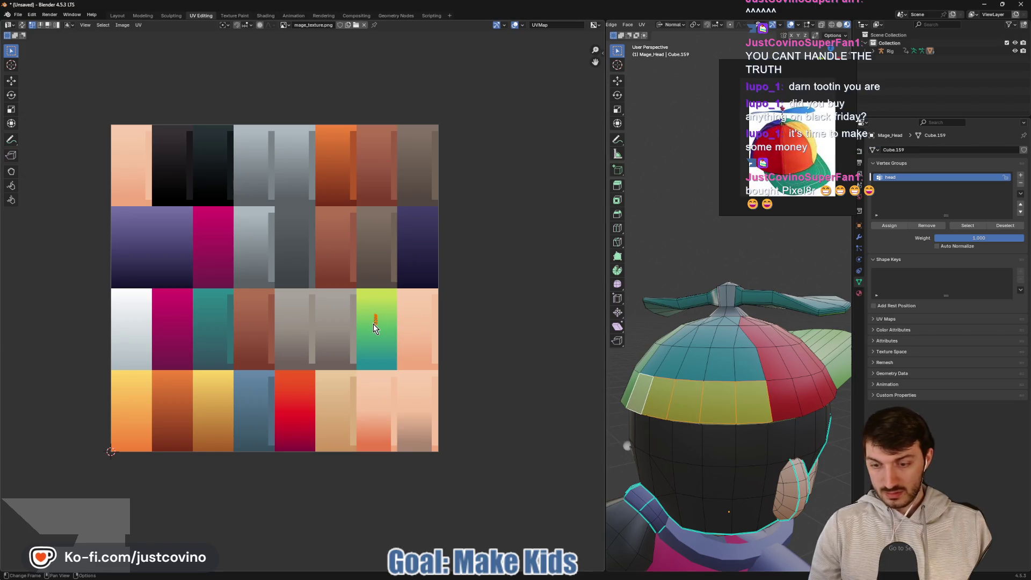
key(g)
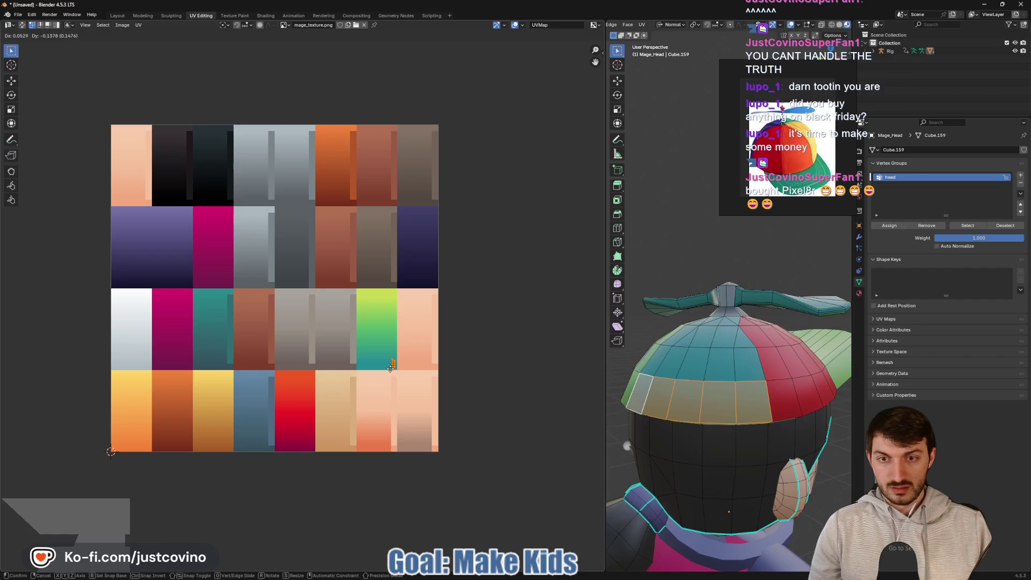
click(391, 367)
click(633, 332)
Step: Select seven beanie panel faces on the other side of the head
mouse_move(633, 333)
middle_down()
mouse_move(777, 355)
mouse_move(736, 387)
middle_up()
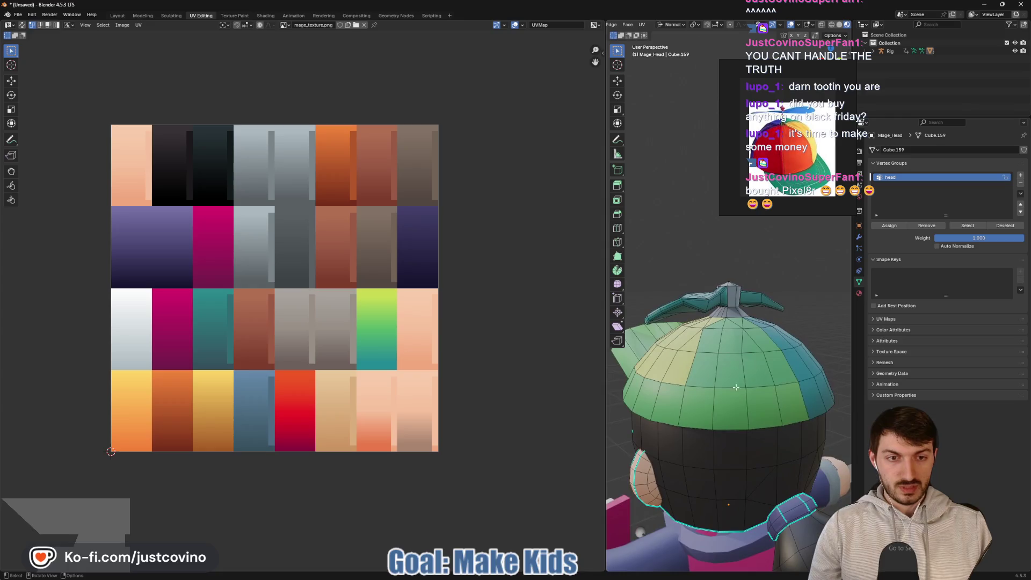
click(756, 408)
shift+click(792, 411)
shift+click(729, 409)
shift+click(703, 410)
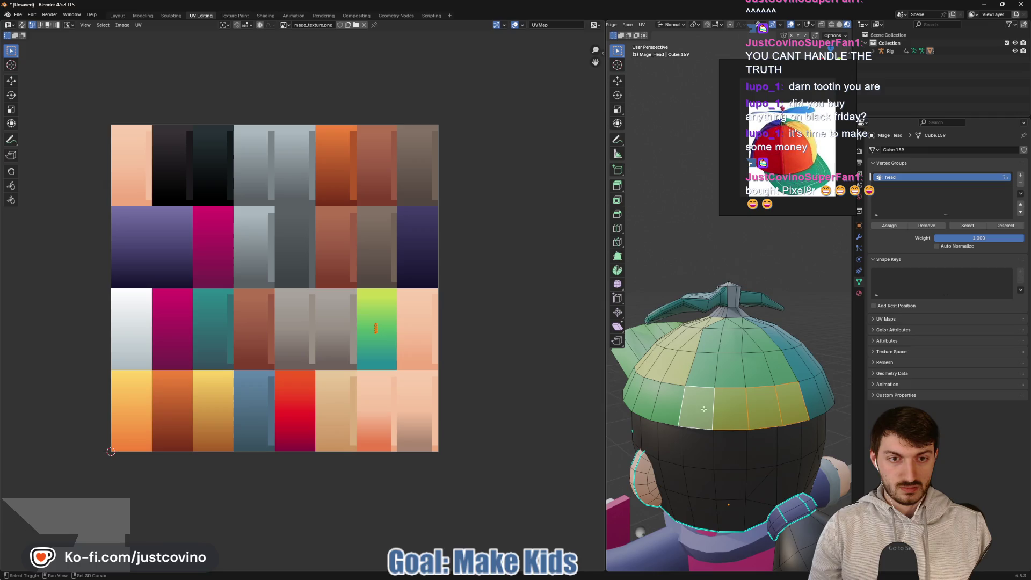
mouse_move(721, 404)
middle_down()
mouse_move(723, 350)
mouse_move(721, 361)
middle_up()
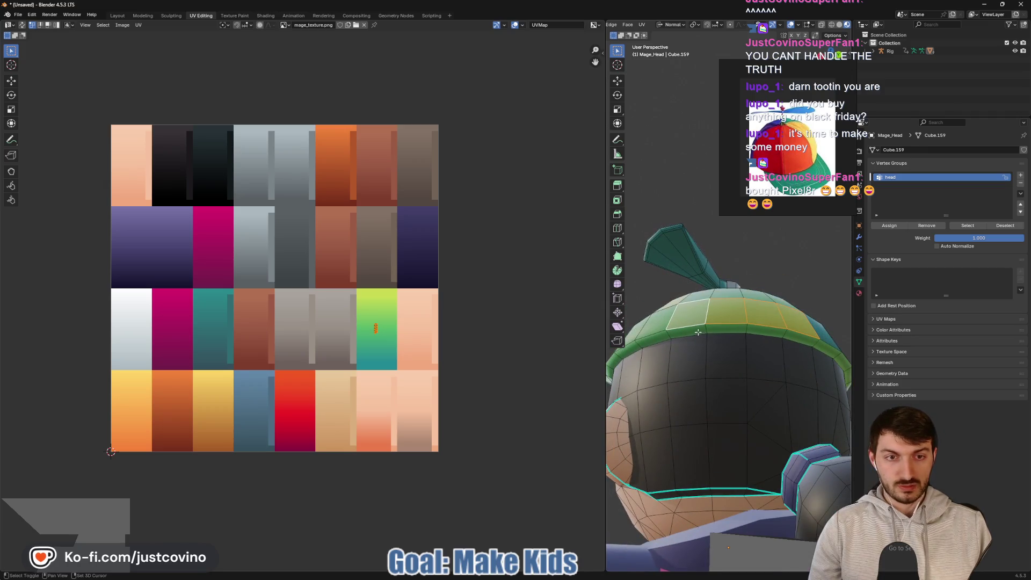
shift+click(742, 331)
shift+click(766, 327)
shift+click(801, 336)
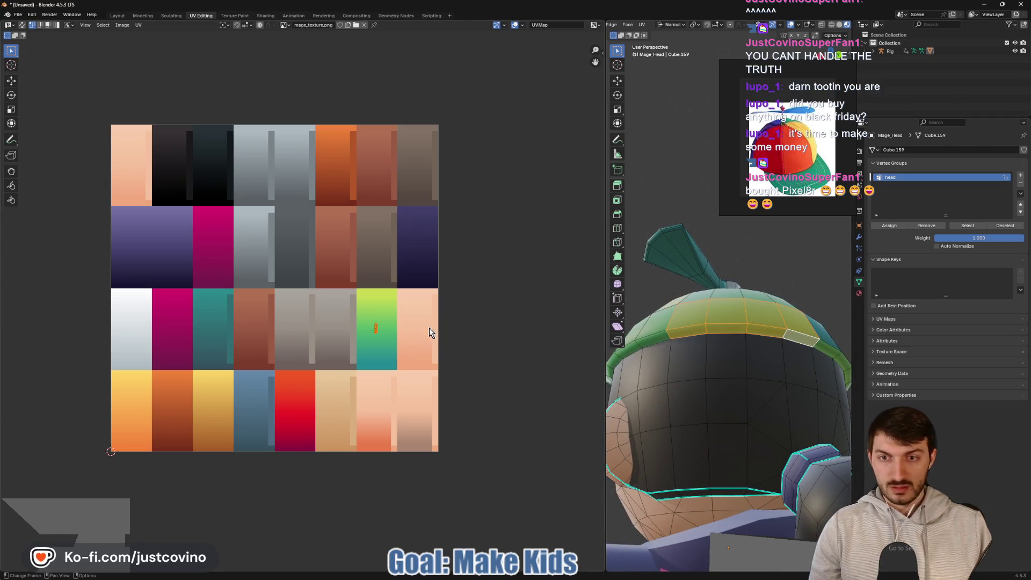
middle_drag(714, 414, 710, 387)
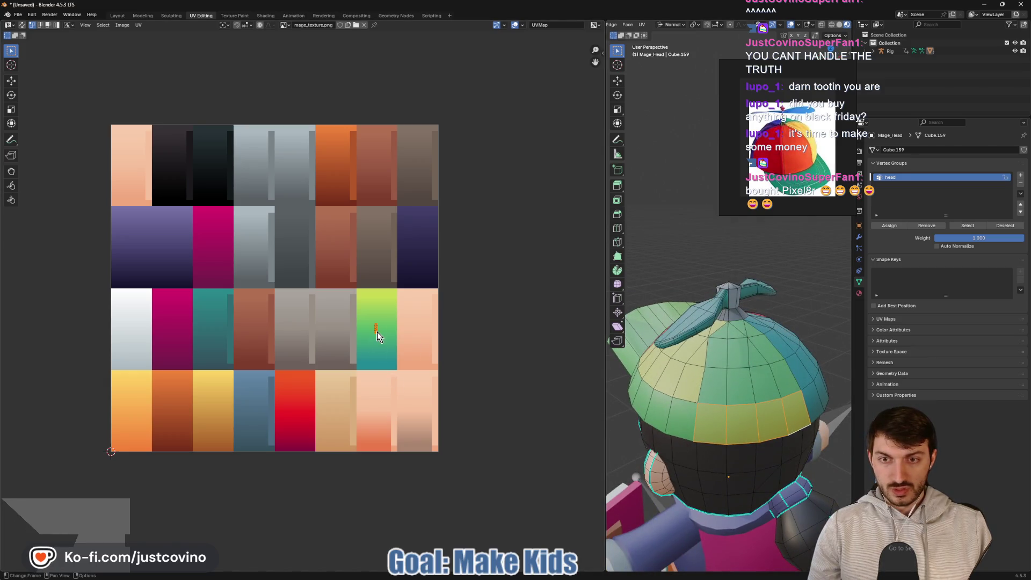
Step: Shift the panel UVs within the yellow-green swatch and squash them vertically
drag(376, 334, 362, 346)
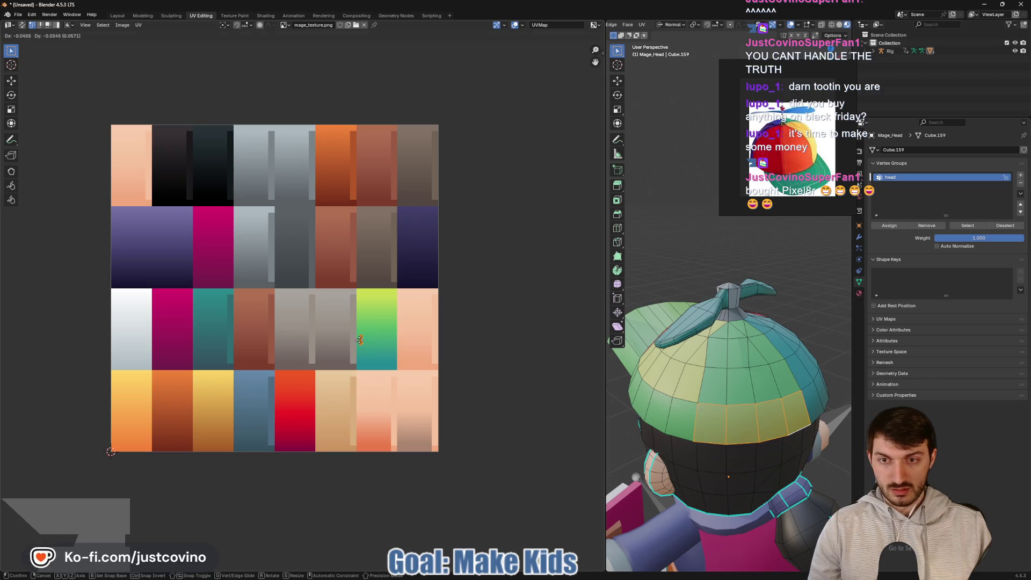
key(s)
key(y)
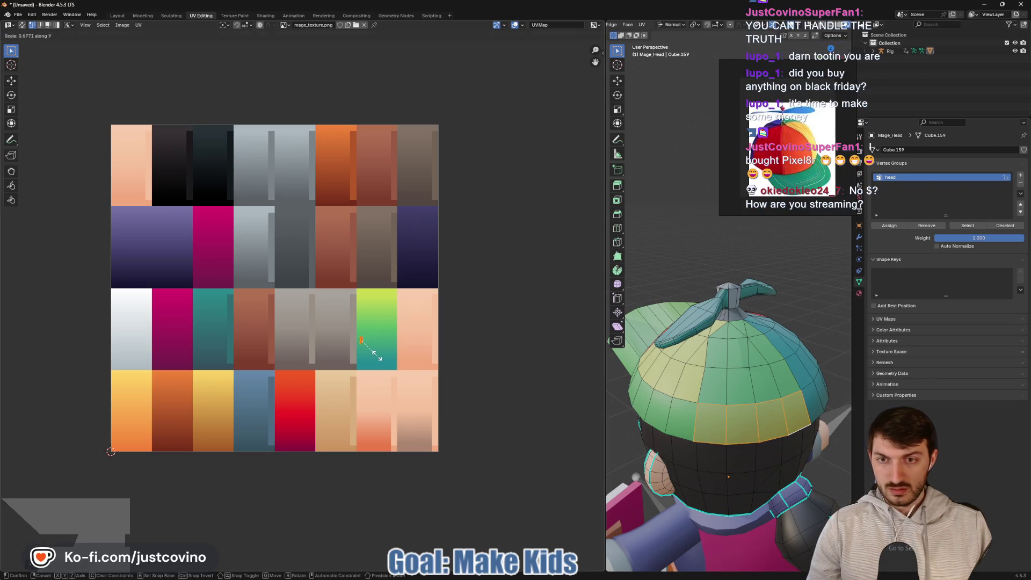
click(374, 353)
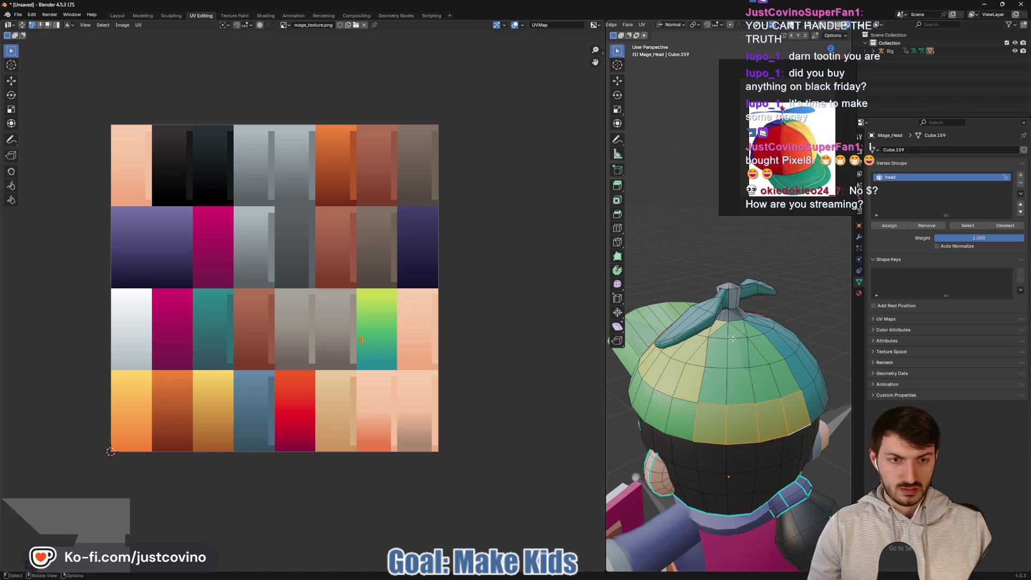
Step: Extend the selection along the lower band and move its UVs to the teal end of the lime-to-teal swatch
mouse_move(771, 364)
middle_down()
mouse_move(719, 330)
mouse_move(668, 321)
middle_up()
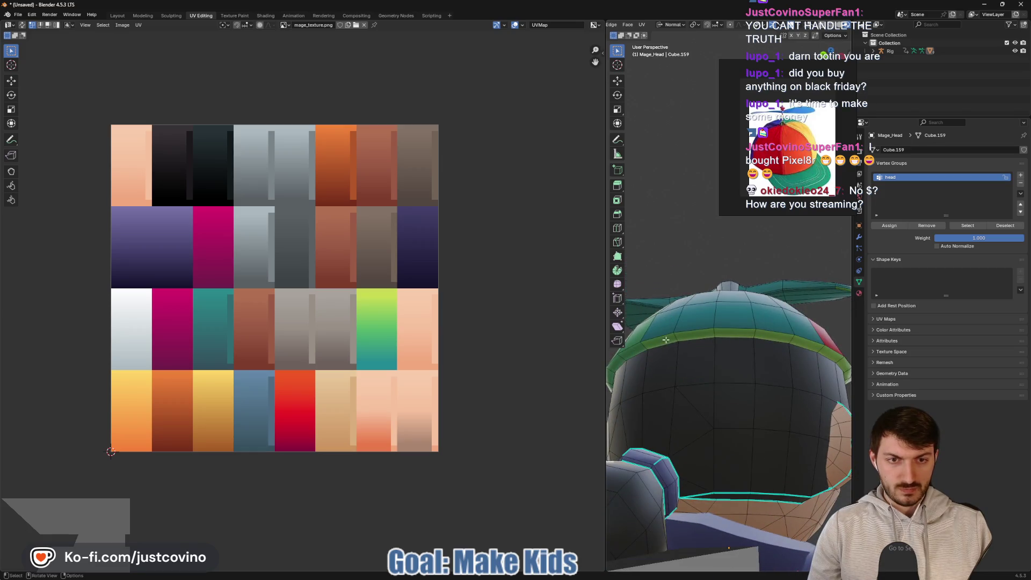
ctrl+click(805, 343)
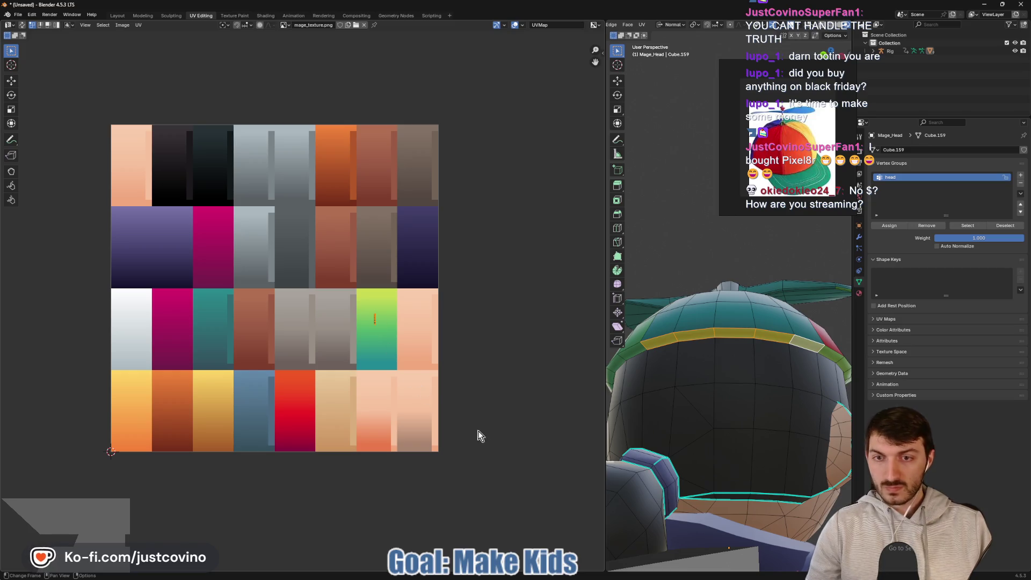
key(g)
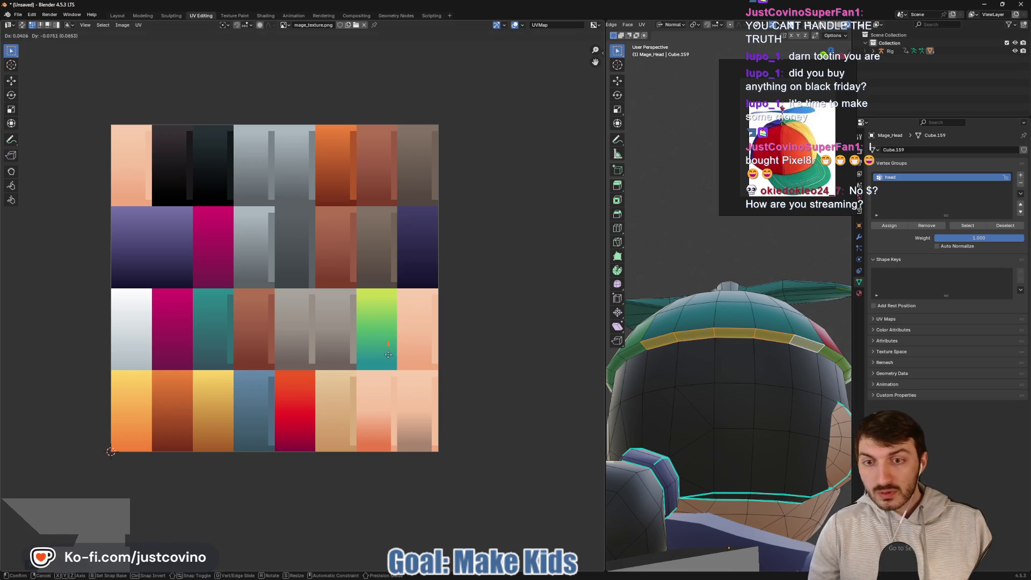
click(392, 369)
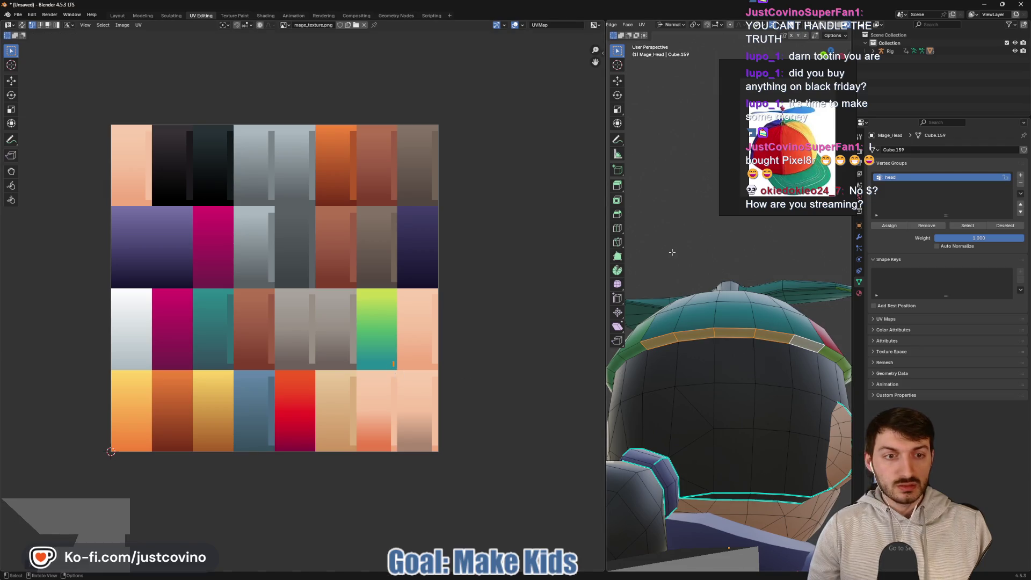
key(alt+a)
middle_drag(800, 364, 700, 359)
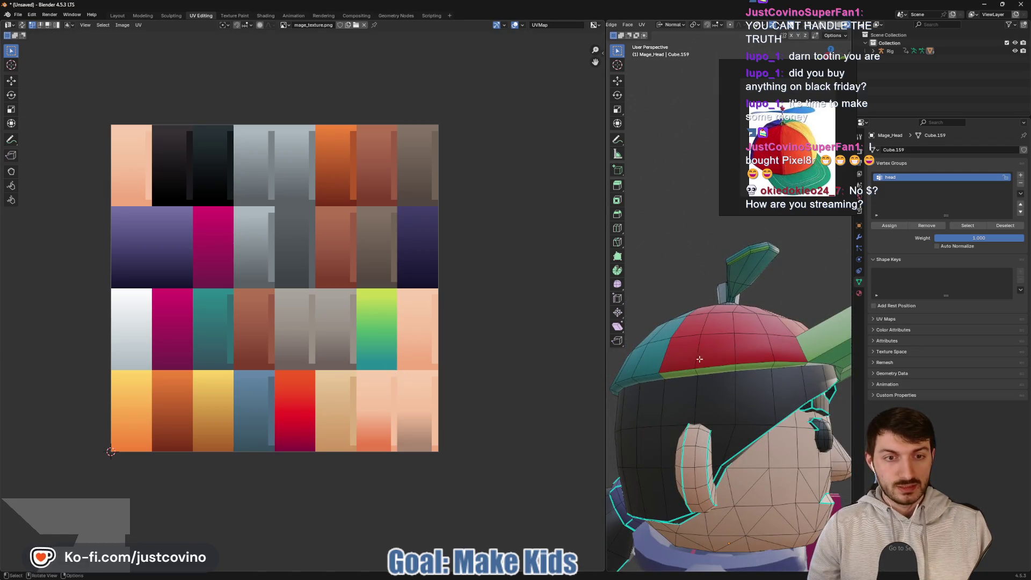
Step: Move the beanie's edge loop UVs onto the red-orange swatch, then clear the selection
alt+click(693, 375)
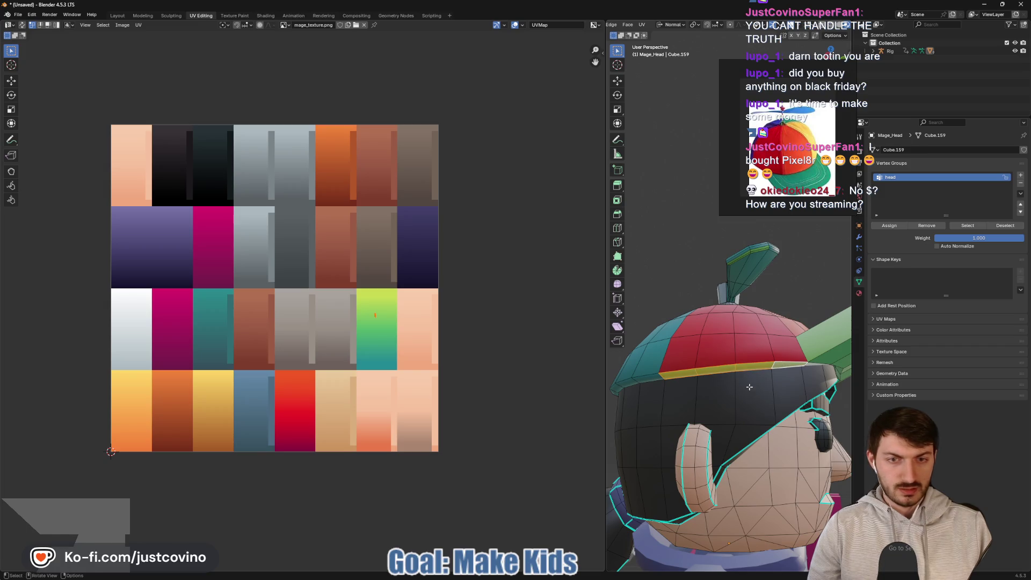
key(g)
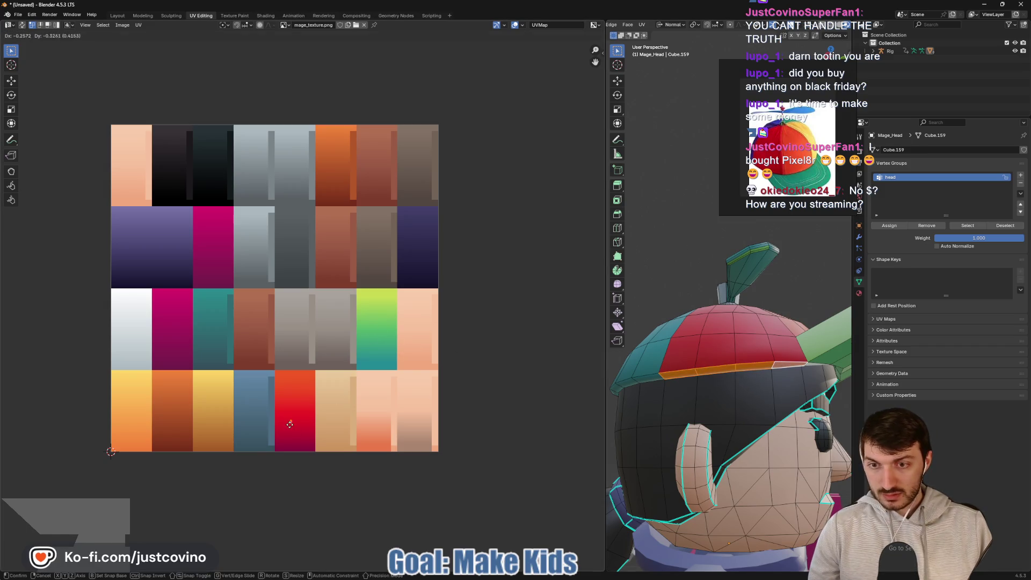
click(288, 426)
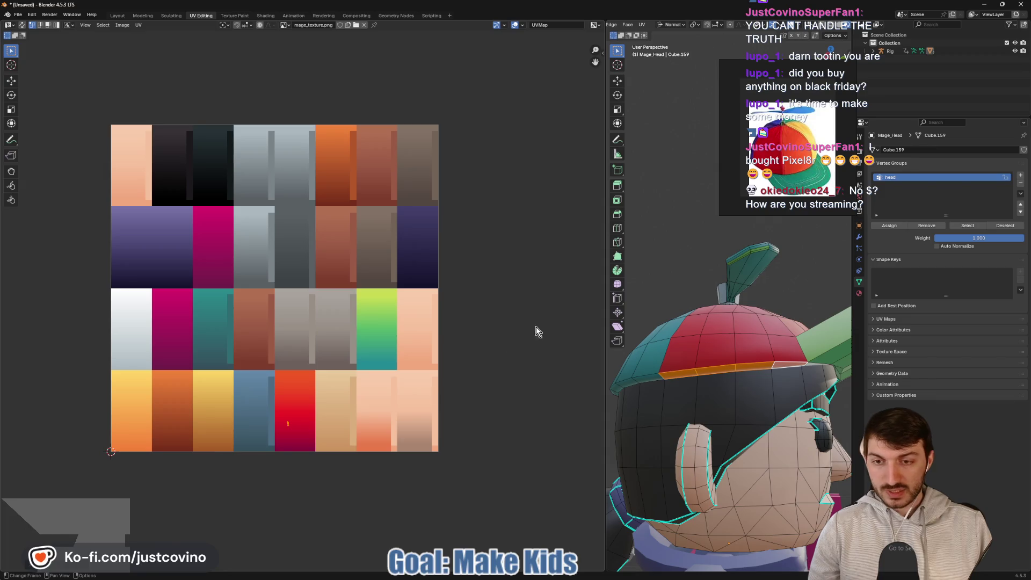
click(698, 239)
mouse_move(691, 245)
middle_down()
mouse_move(763, 308)
mouse_move(689, 347)
middle_up()
middle_drag(634, 333, 641, 340)
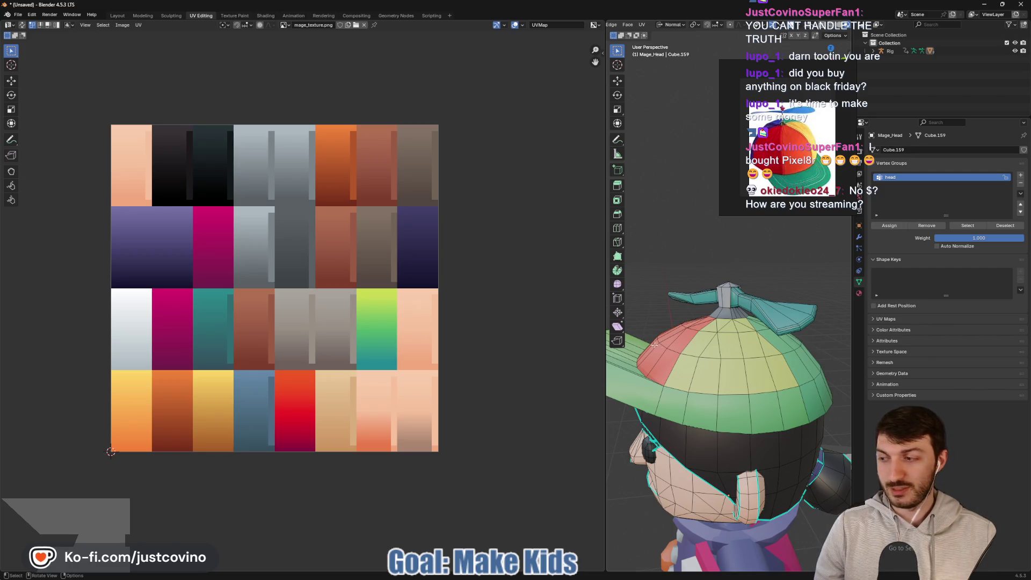
Step: Select the ring of faces around the head and move its UVs onto yellow
alt+shift+click(746, 400)
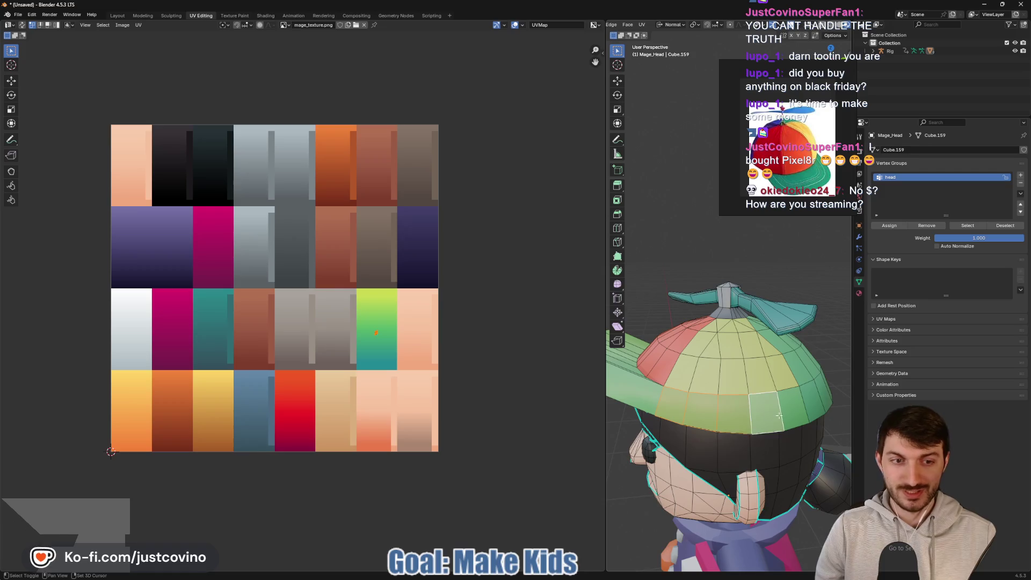
mouse_move(746, 400)
middle_down()
mouse_move(713, 307)
mouse_move(731, 321)
middle_up()
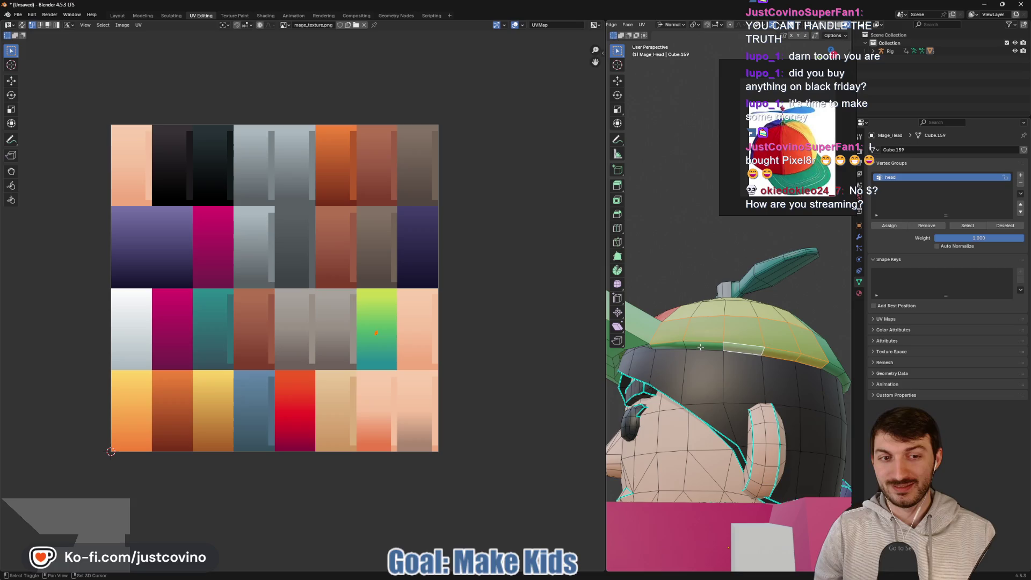
shift+click(682, 354)
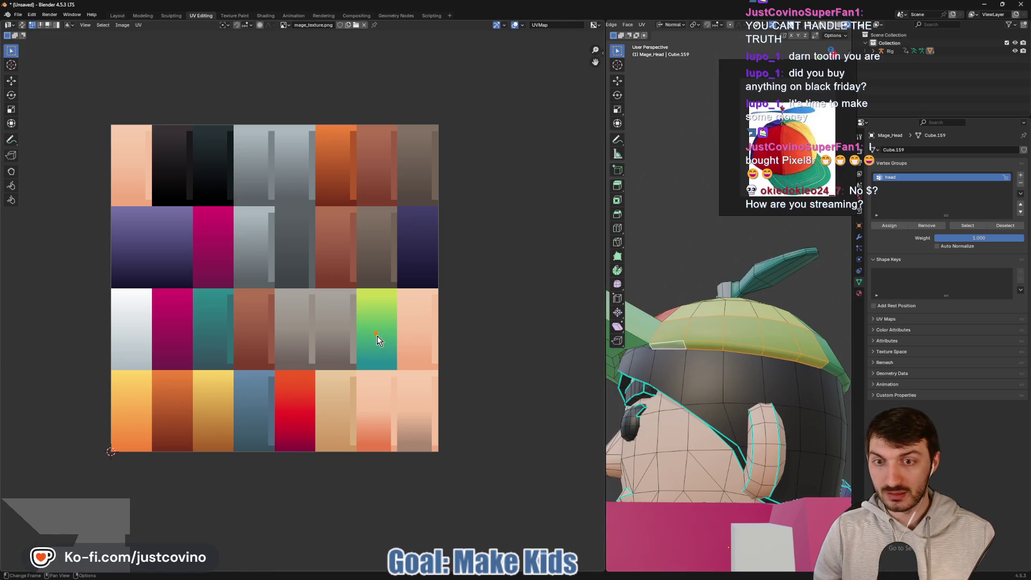
key(g)
click(360, 295)
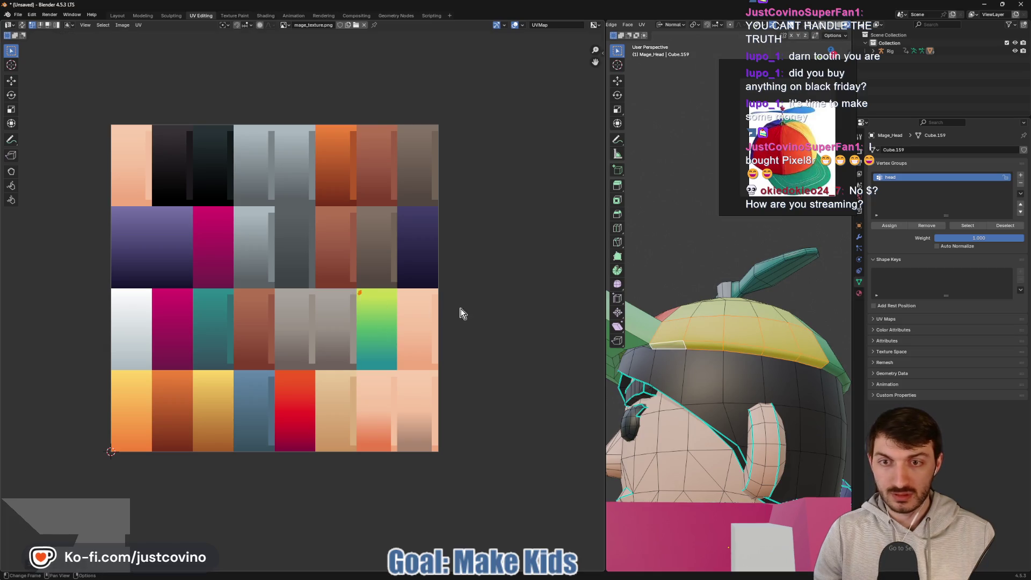
click(672, 270)
mouse_move(780, 321)
middle_down()
mouse_move(773, 301)
mouse_move(768, 323)
mouse_move(785, 355)
mouse_move(838, 358)
mouse_move(726, 384)
mouse_move(796, 340)
mouse_move(782, 341)
mouse_move(759, 355)
mouse_move(789, 360)
mouse_move(791, 374)
mouse_move(700, 372)
mouse_move(804, 380)
mouse_move(847, 365)
mouse_move(622, 398)
mouse_move(742, 398)
mouse_move(706, 402)
middle_up()
key(Tab)
scroll(789, 366, down, 5)
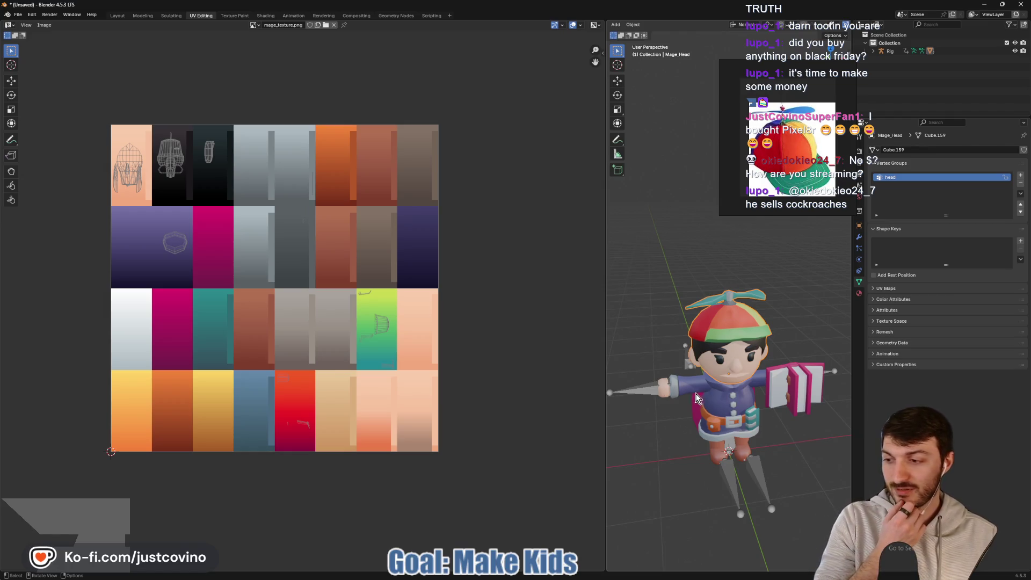
click(117, 15)
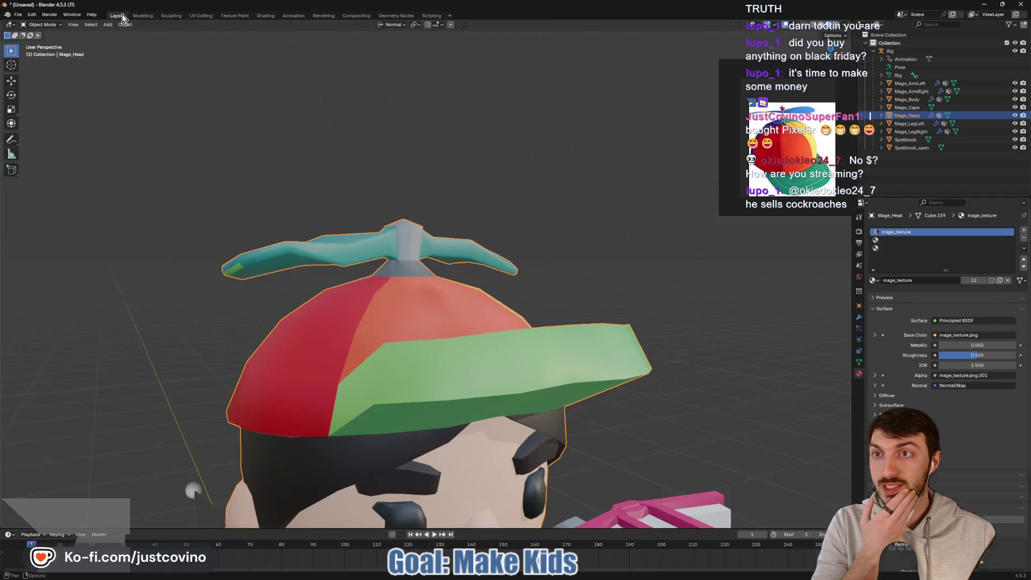
mouse_move(565, 238)
middle_down()
mouse_move(481, 247)
mouse_move(495, 247)
middle_up()
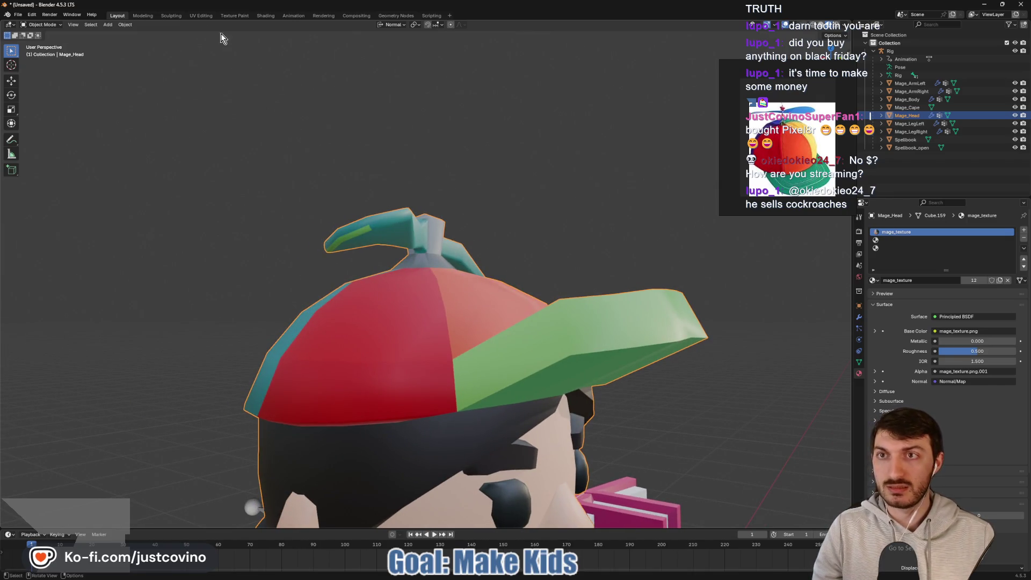
click(201, 15)
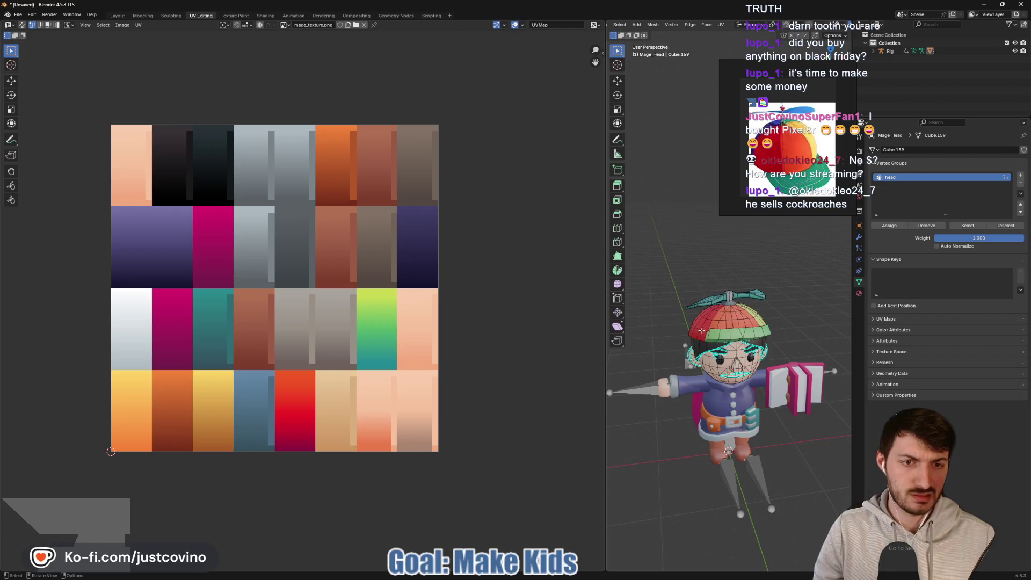
Step: Select the face loop along the propeller blade's side and move its UVs onto another palette colour
scroll(702, 330, up, 8)
mouse_move(702, 330)
middle_down()
mouse_move(772, 283)
mouse_move(743, 249)
middle_up()
click(744, 249)
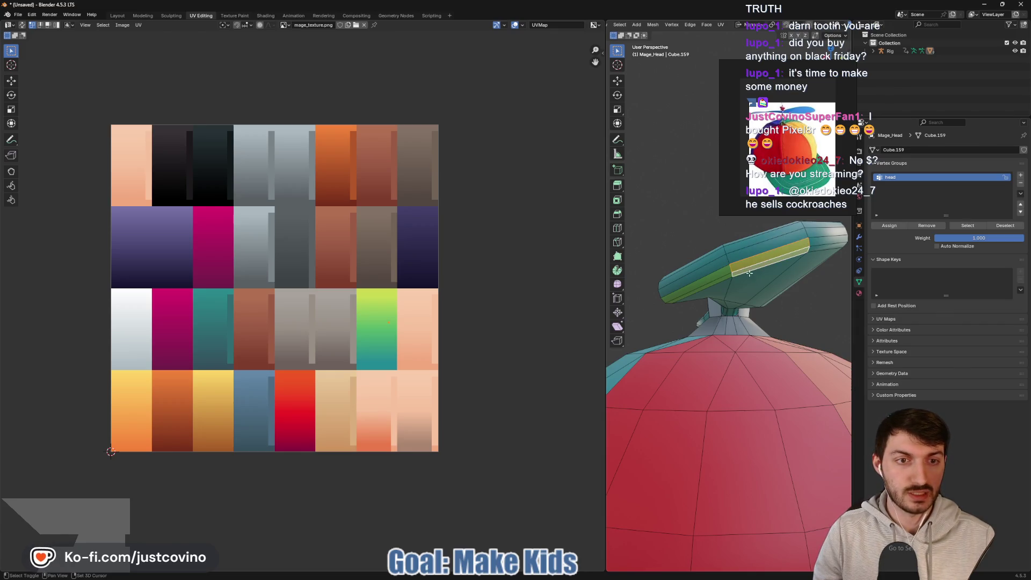
alt+click(743, 278)
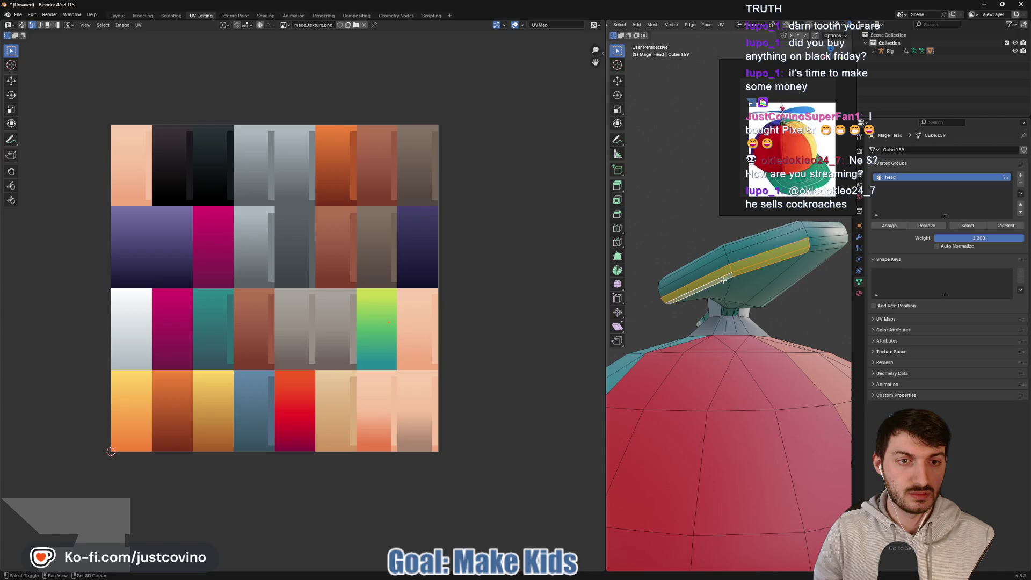
middle_drag(725, 287, 742, 283)
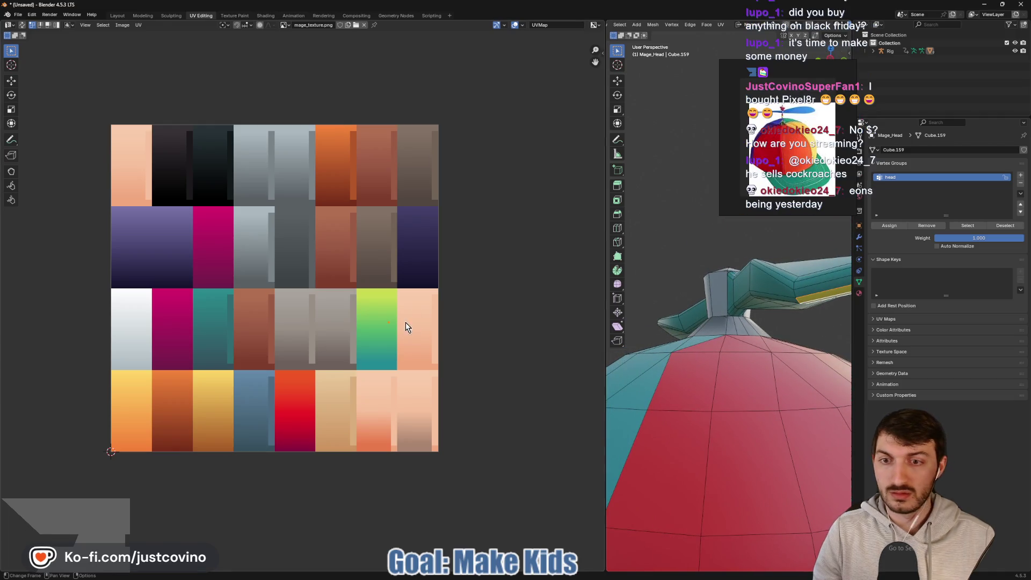
key(g)
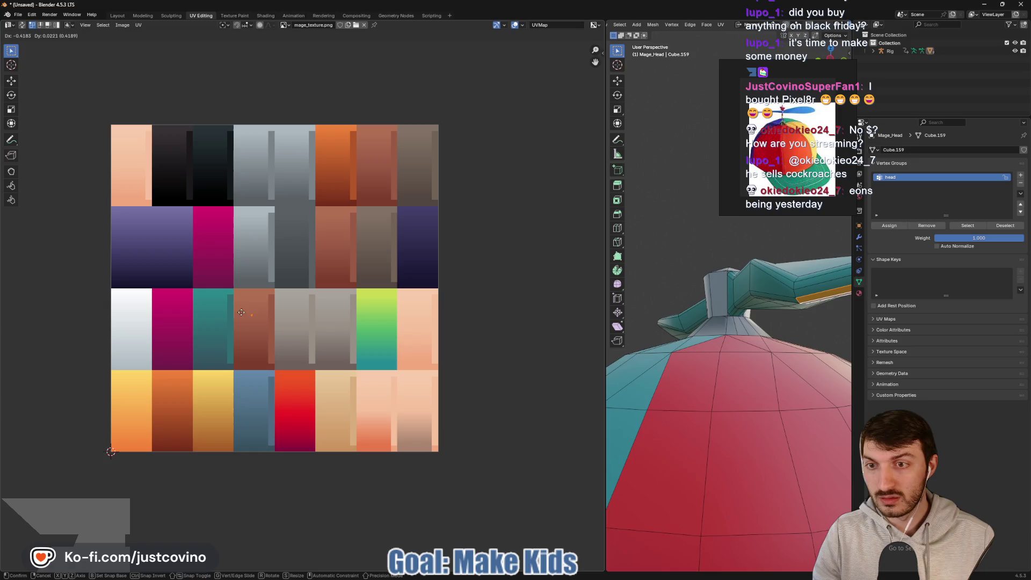
click(197, 294)
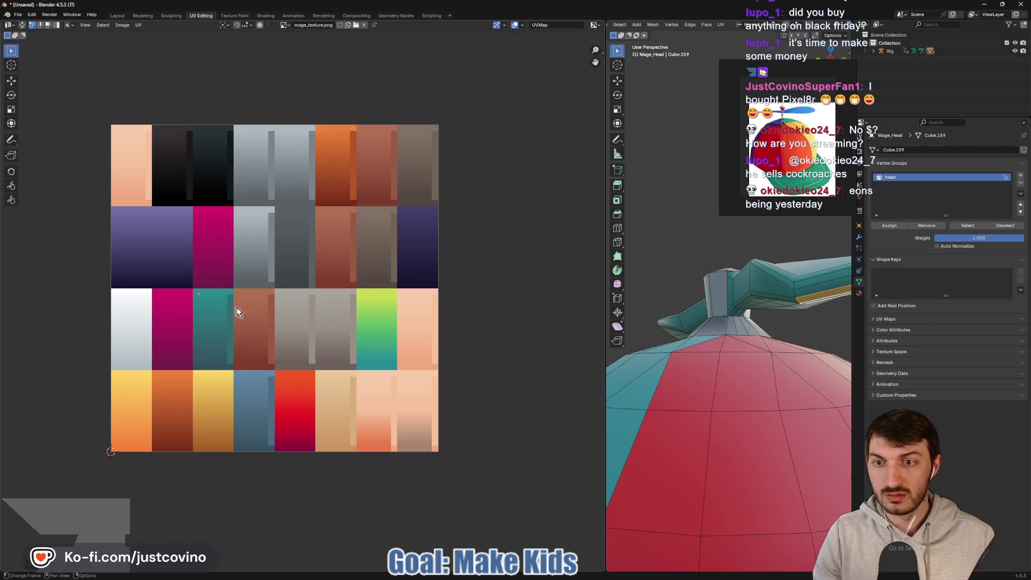
mouse_move(676, 246)
middle_down()
mouse_move(692, 305)
mouse_move(729, 291)
middle_up()
Step: Return to the Layout workspace and select the closed Spellbook object in the Outliner
click(118, 16)
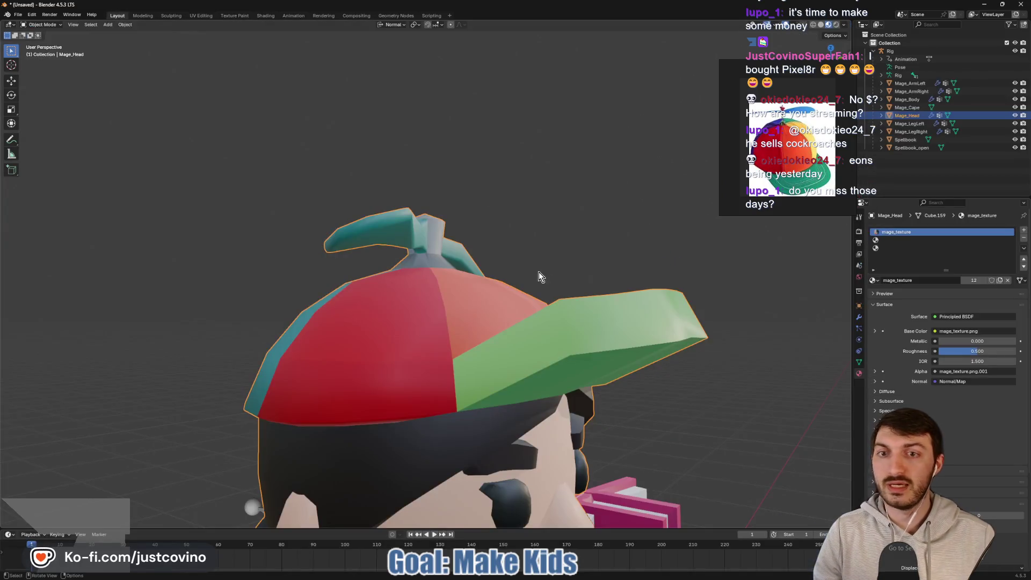
mouse_move(539, 272)
middle_down()
mouse_move(588, 259)
mouse_move(295, 253)
middle_up()
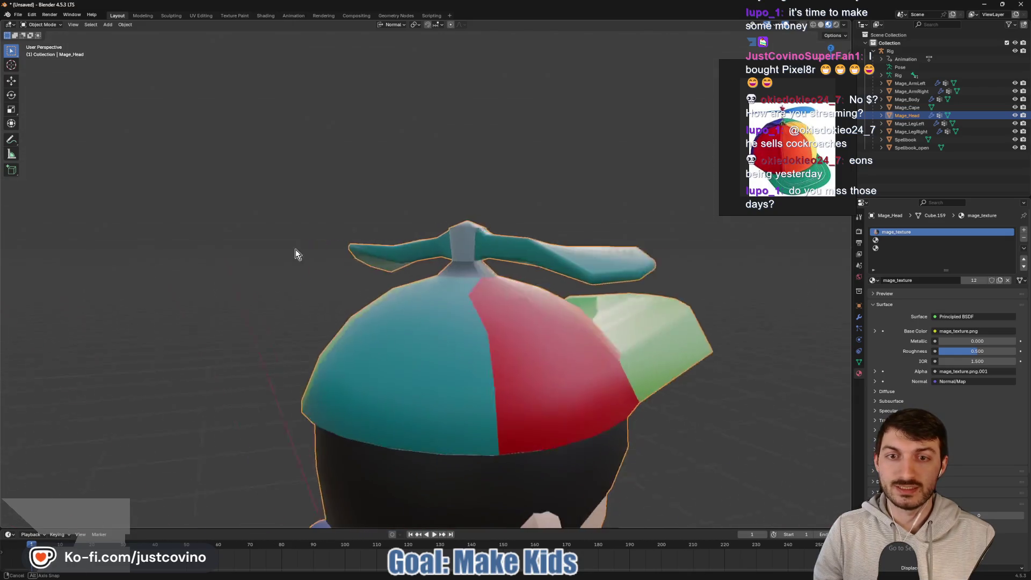
scroll(559, 297, down, 5)
mouse_move(559, 297)
middle_down()
mouse_move(548, 308)
mouse_move(450, 312)
middle_up()
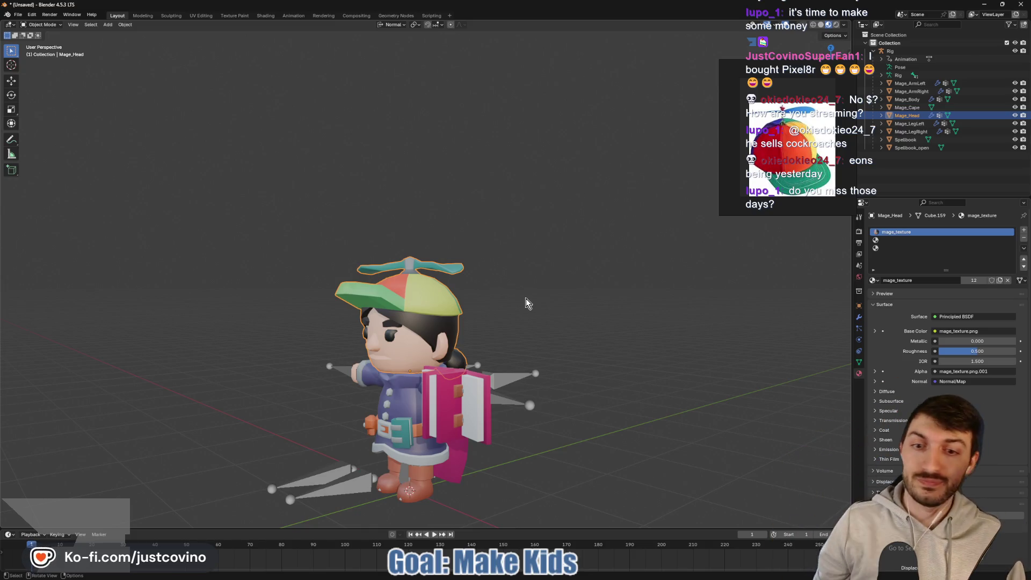
click(906, 139)
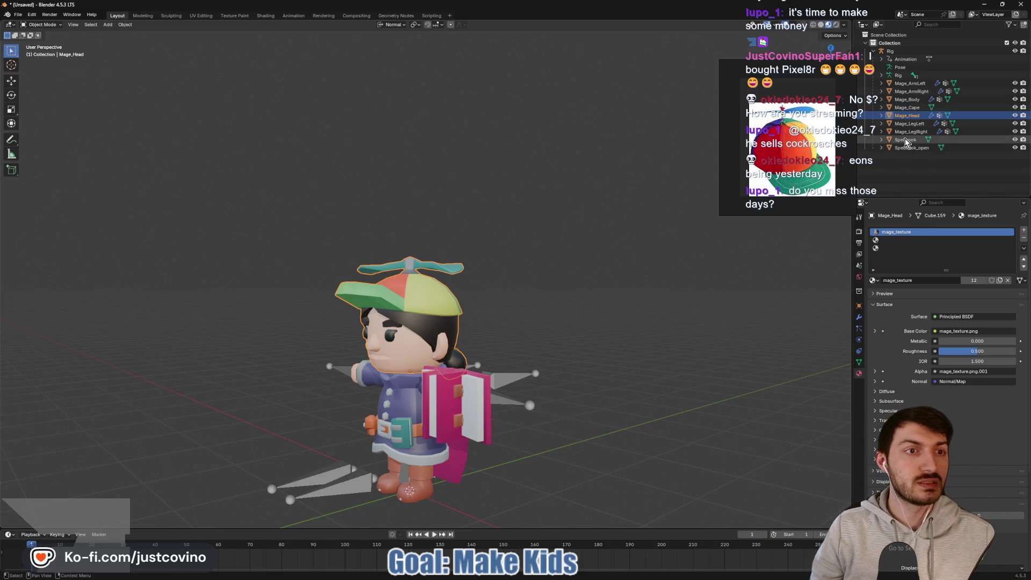
Step: Delete the closed Spellbook, redoing the deletion after an undo
key(x)
click(670, 296)
key(ctrl+z)
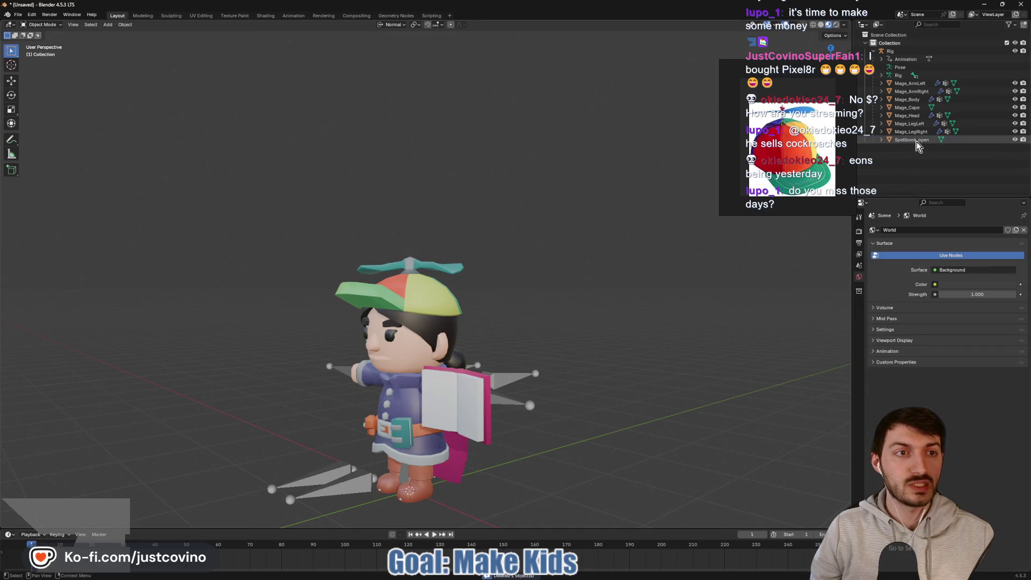
key(x)
click(691, 302)
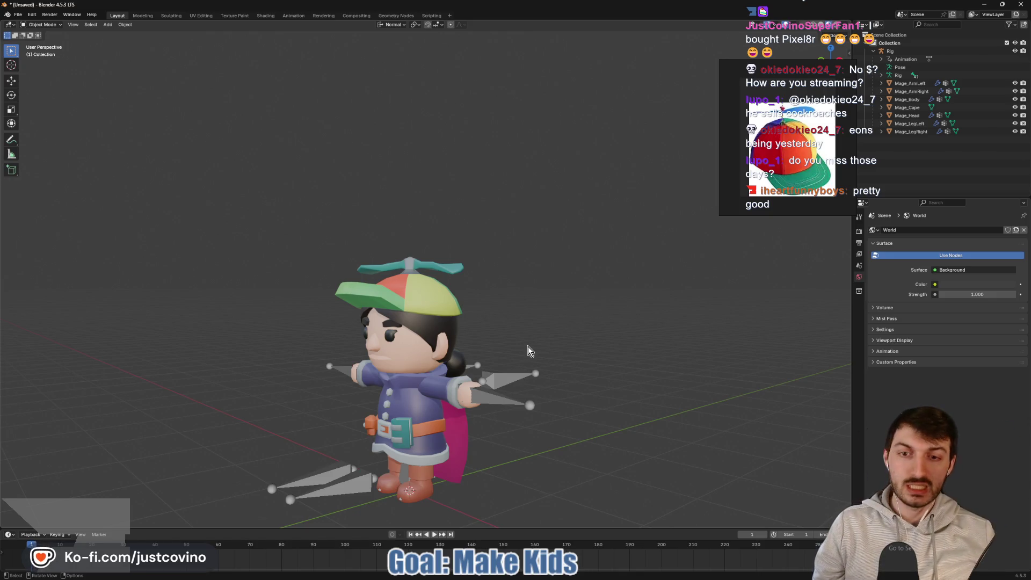
Step: Delete the Mage_Cape object from the scene
mouse_move(524, 332)
middle_down()
mouse_move(578, 327)
mouse_move(593, 357)
mouse_move(804, 274)
middle_up()
scroll(585, 376, up, 3)
scroll(583, 386, down, 3)
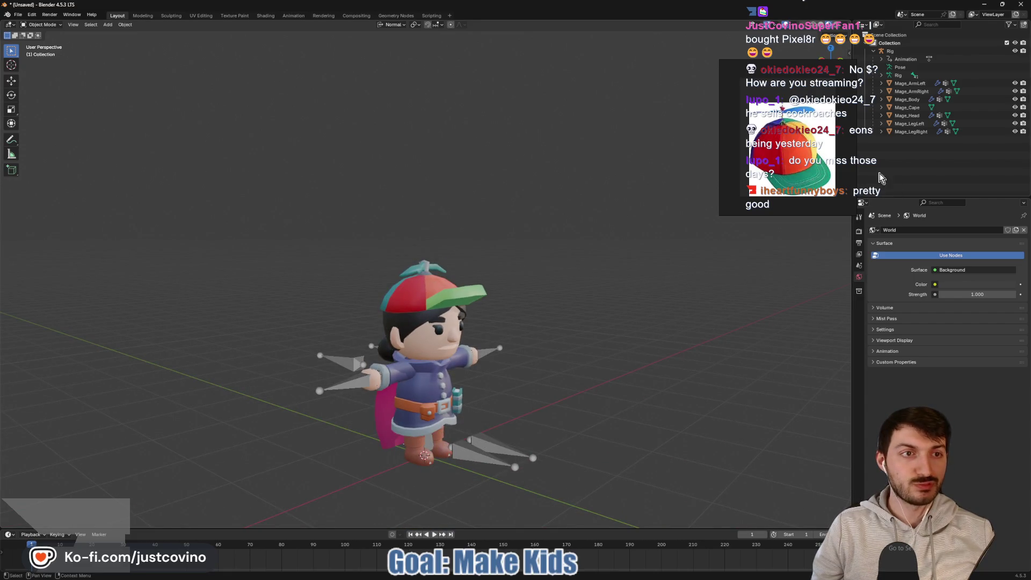
click(907, 107)
key(x)
click(631, 303)
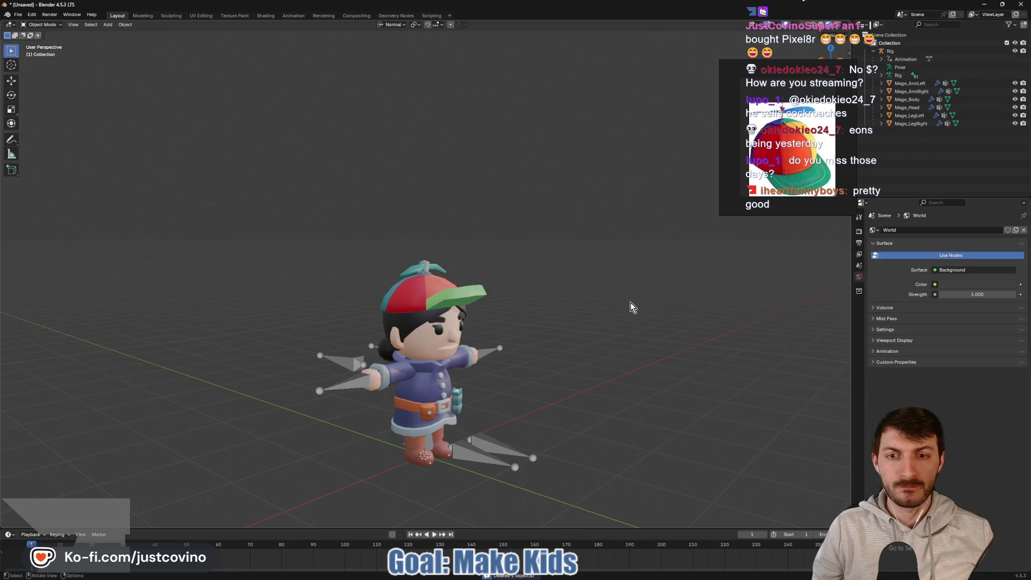
mouse_move(630, 302)
middle_down()
mouse_move(586, 357)
mouse_move(517, 383)
mouse_move(554, 450)
mouse_move(556, 376)
mouse_move(441, 379)
middle_up()
scroll(518, 389, up, 5)
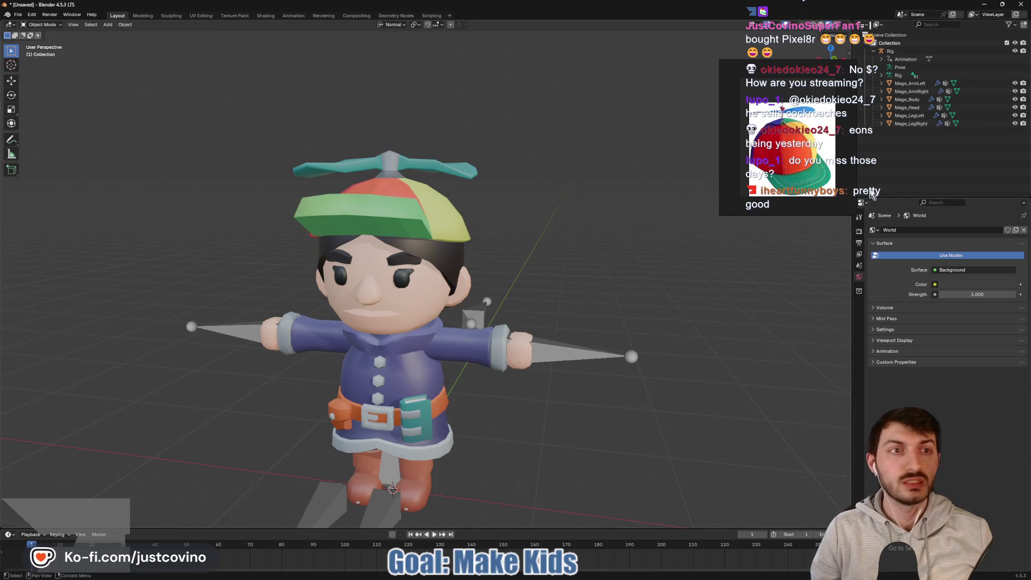
Step: Put Mage_Body into Edit Mode with no faces selected, framing the coat and belt
click(422, 413)
key(Tab)
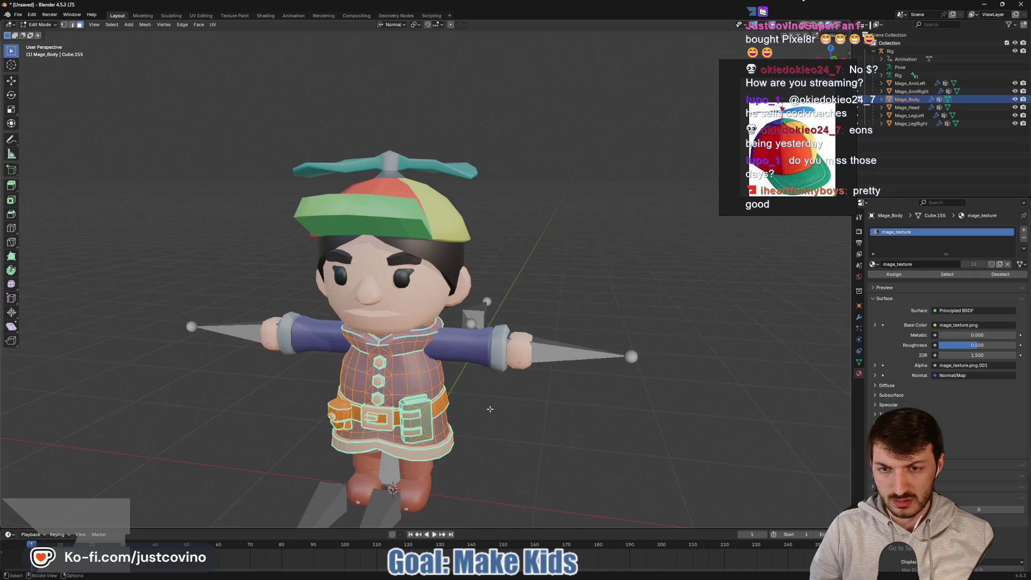
middle_drag(490, 410, 461, 408)
click(430, 407)
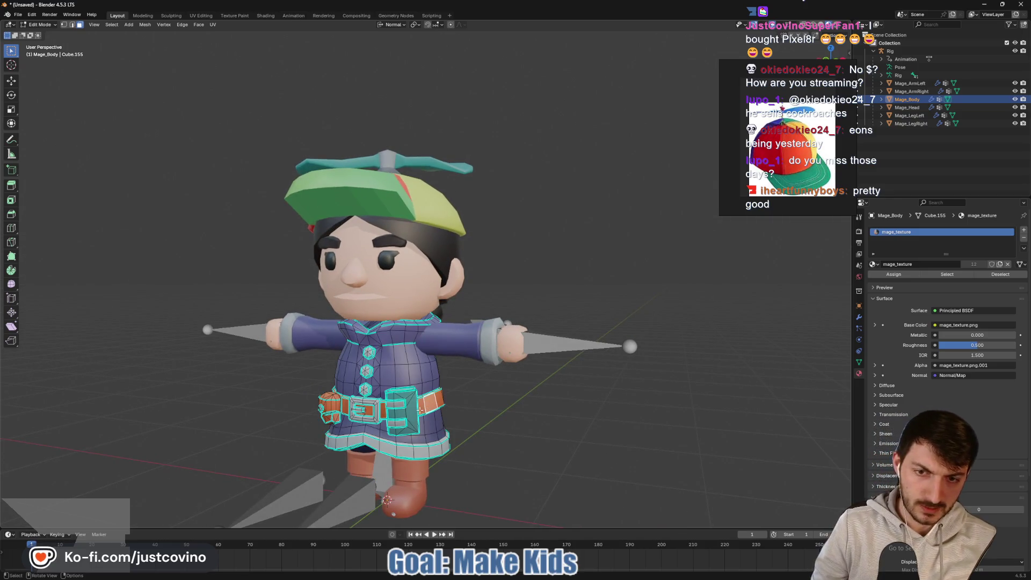
key(ctrl+l)
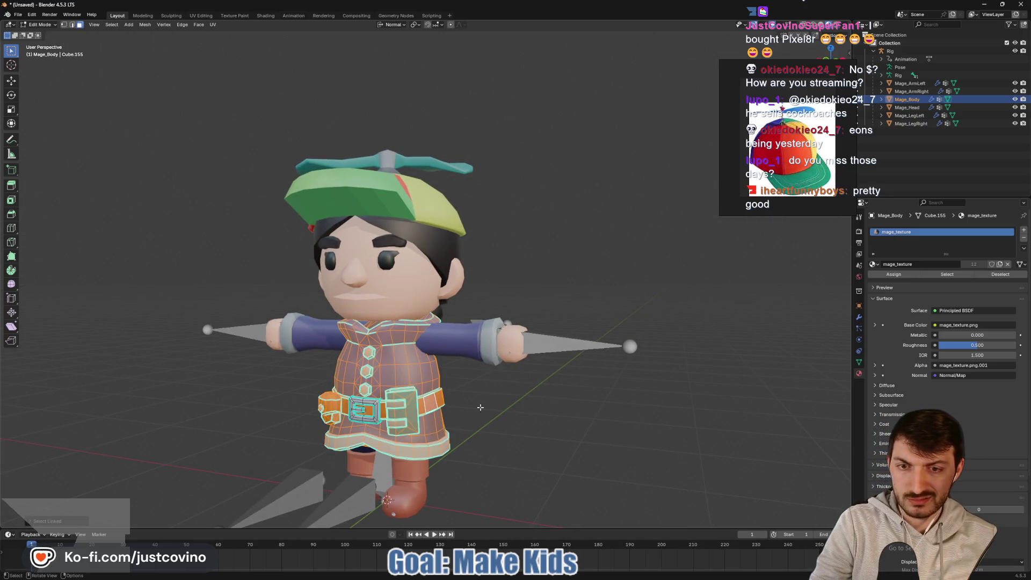
click(419, 413)
scroll(414, 410, up, 4)
shift+middle_drag(414, 410, 456, 288)
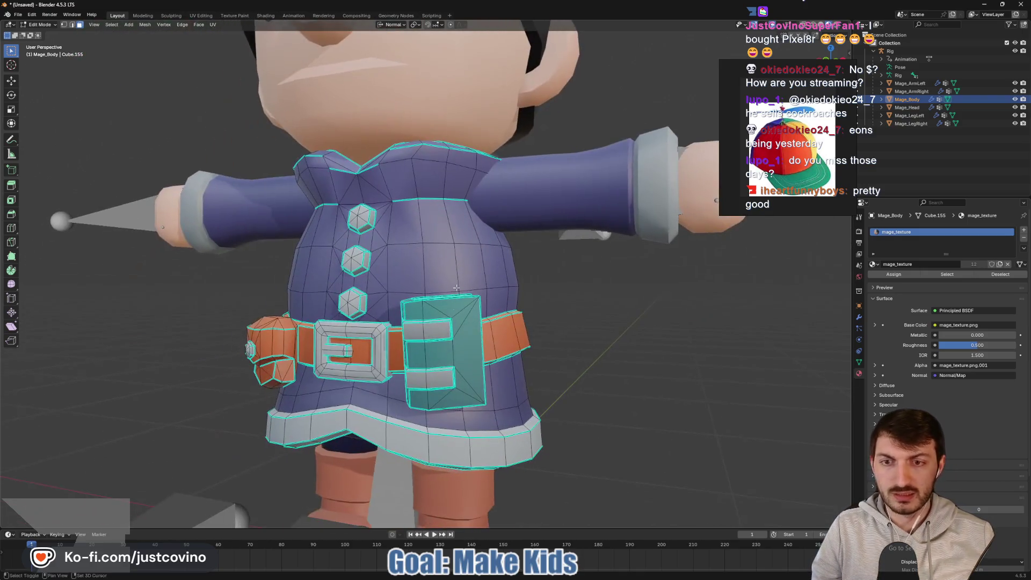
Step: Select the front belt pocket's top, middle, strip and lower faces
shift+click(417, 319)
shift+click(446, 309)
shift+click(424, 331)
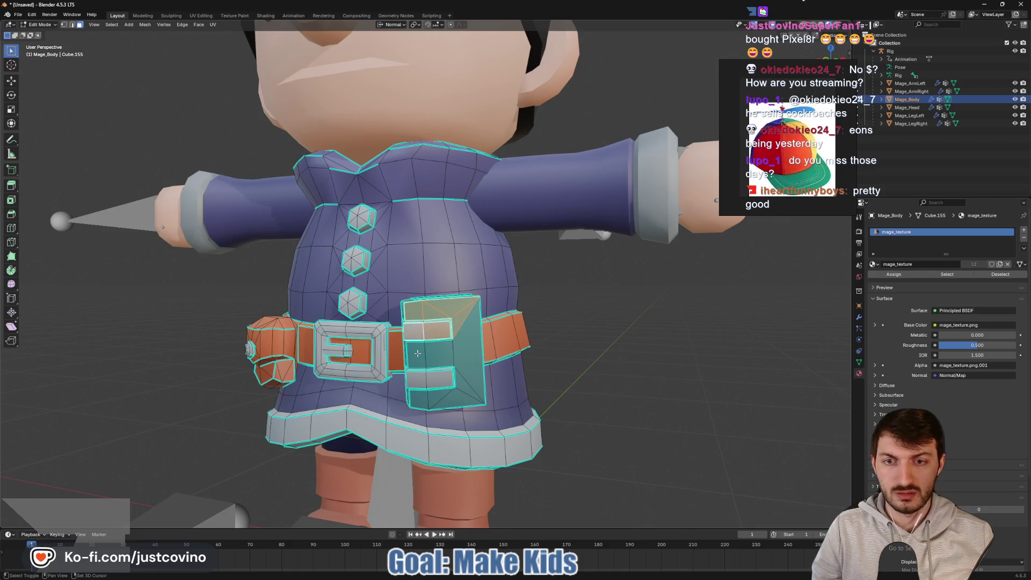
shift+click(417, 353)
shift+click(440, 354)
shift+click(430, 381)
shift+click(473, 399)
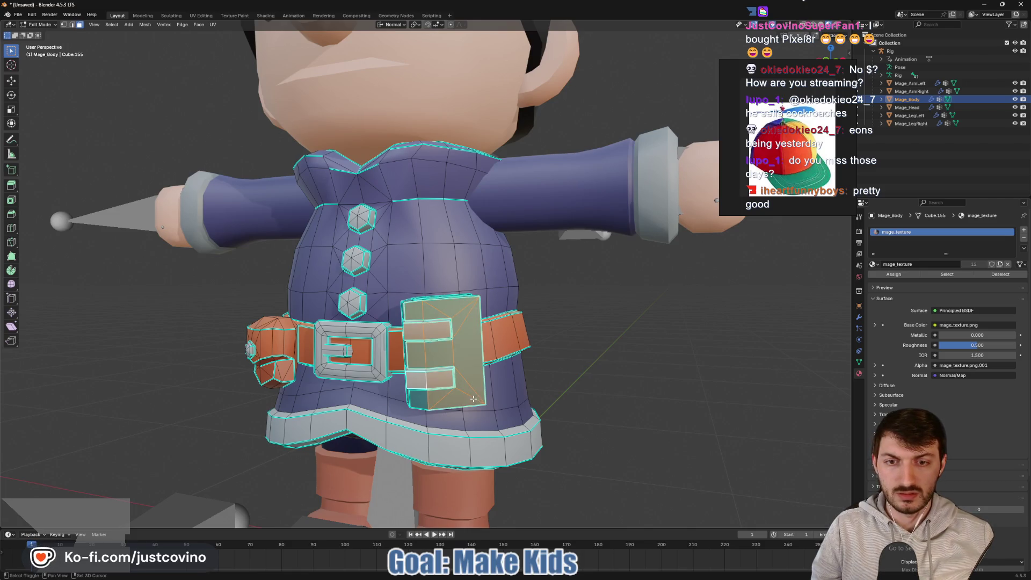
shift+click(424, 399)
Step: Add the side pouch's top, row, left-side and bottom faces to the selection
middle_drag(424, 399, 576, 334)
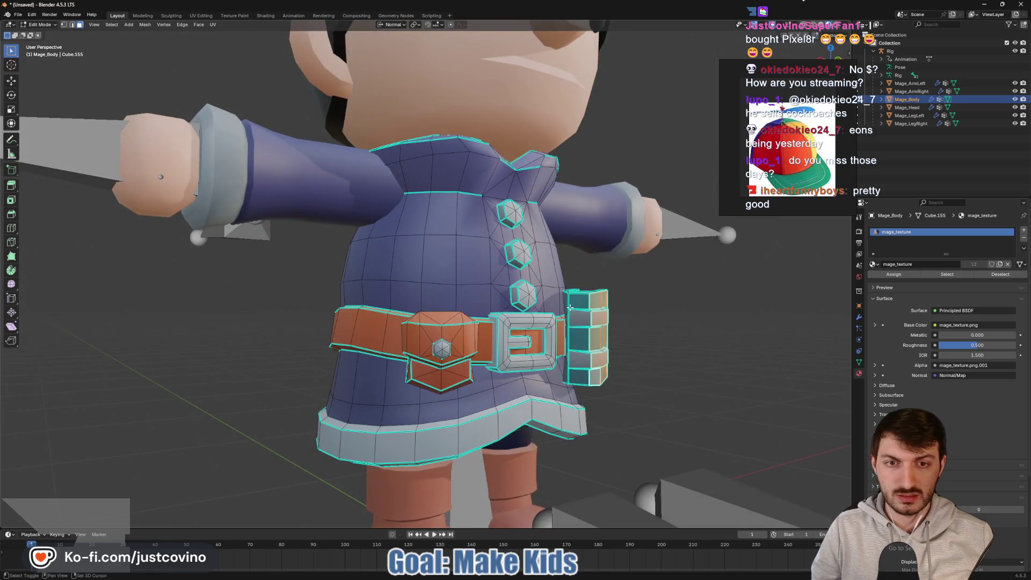
shift+click(571, 308)
shift+click(577, 318)
scroll(568, 303, up, 6)
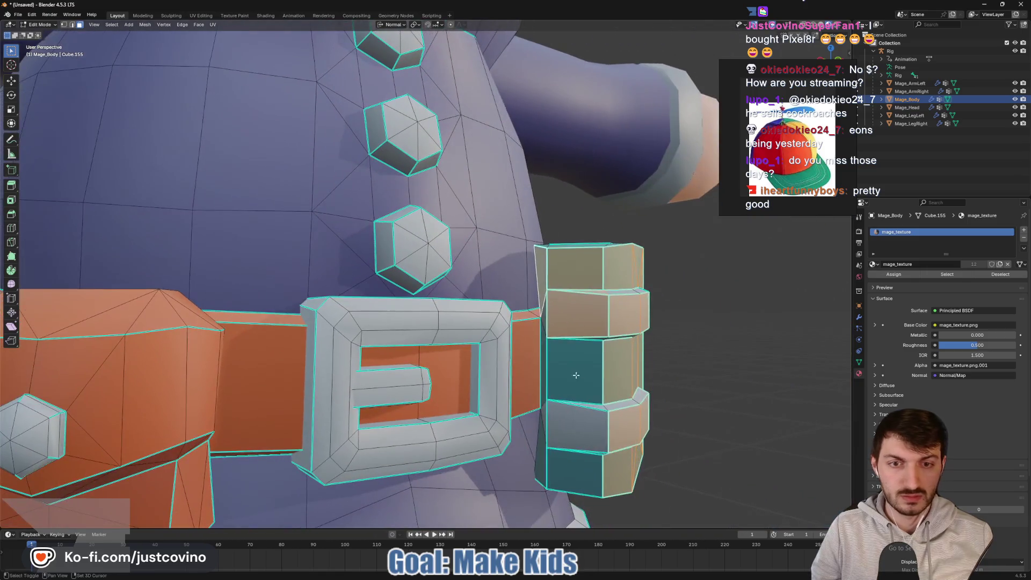
shift+click(576, 375)
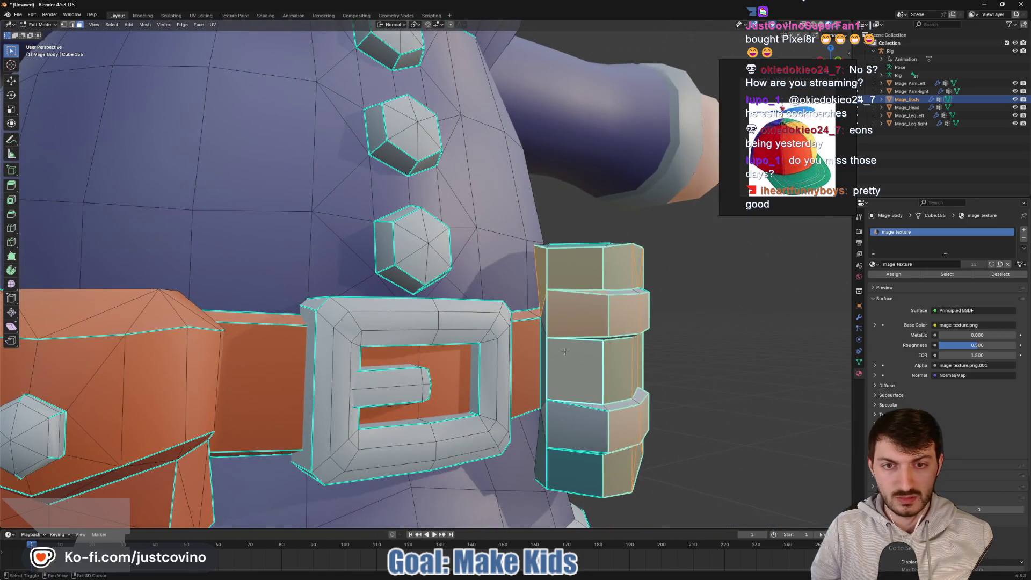
middle_drag(576, 375, 586, 331)
shift+click(587, 331)
shift+click(587, 332)
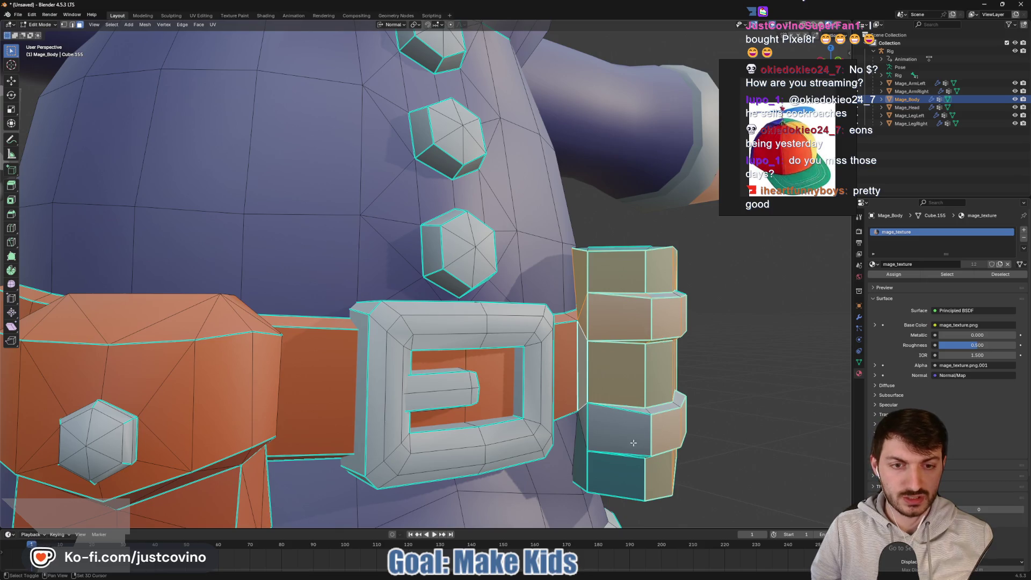
drag(662, 428, 679, 388)
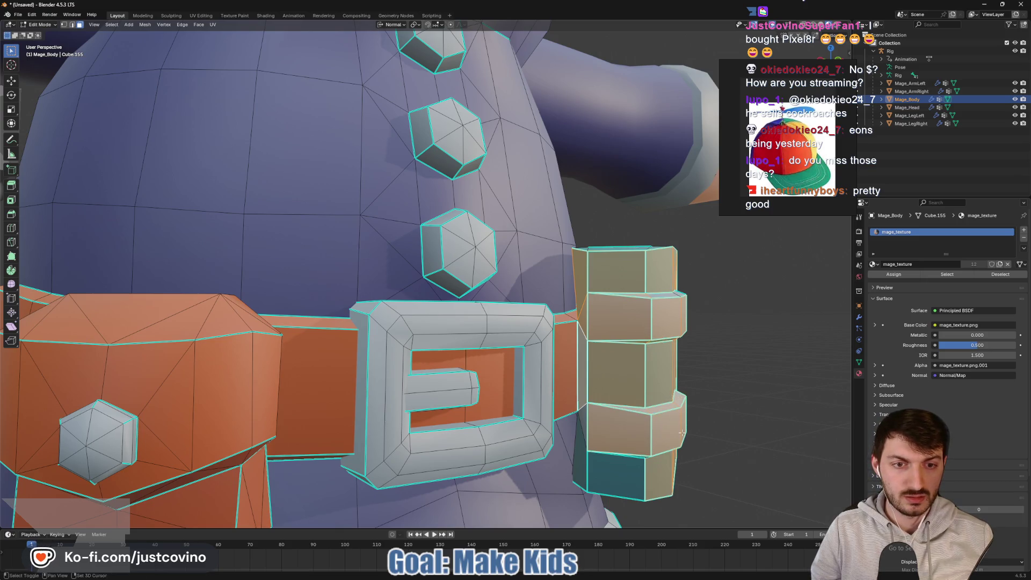
shift+click(624, 480)
middle_drag(644, 456, 680, 288)
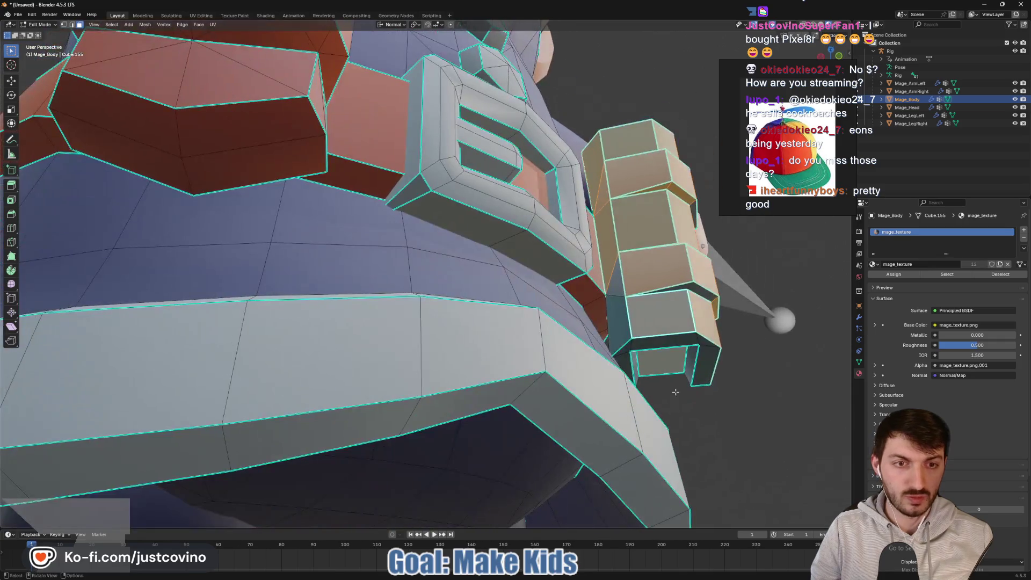